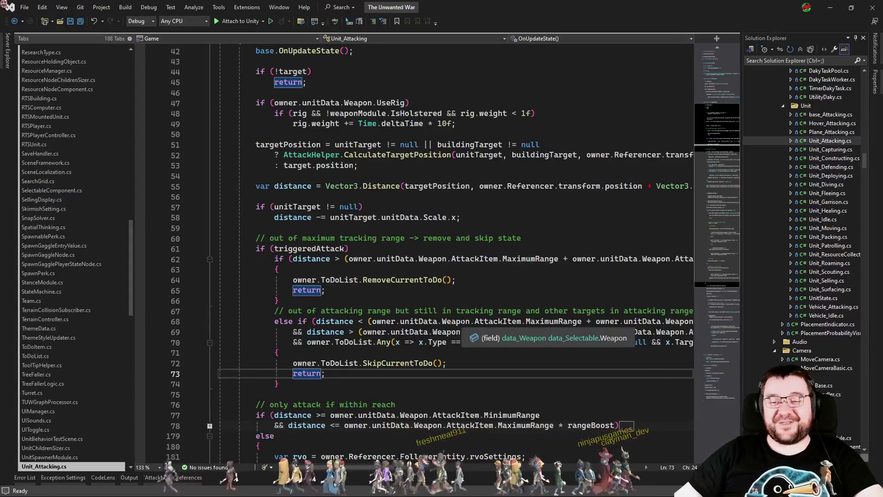
Inspect the triggeredAttack check, the RemoveCurrentToDo call and the uses of distance on lines 61–64
click(546, 253)
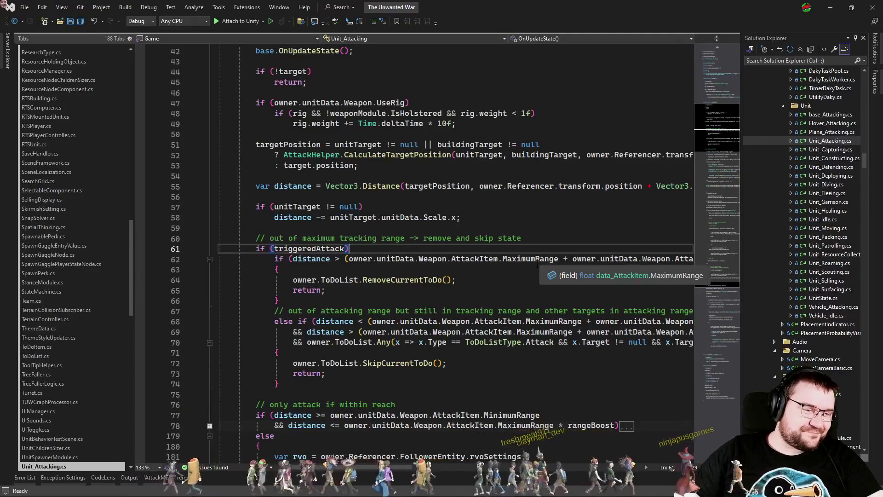
click(487, 281)
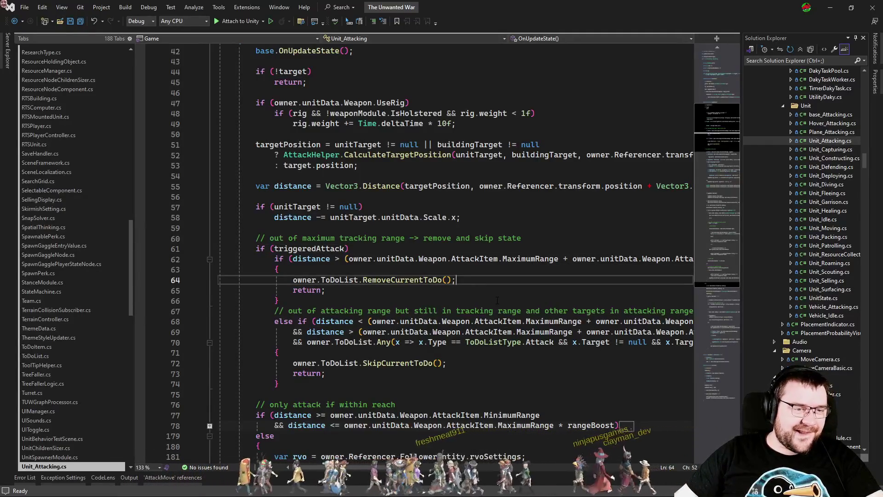
click(330, 248)
click(330, 259)
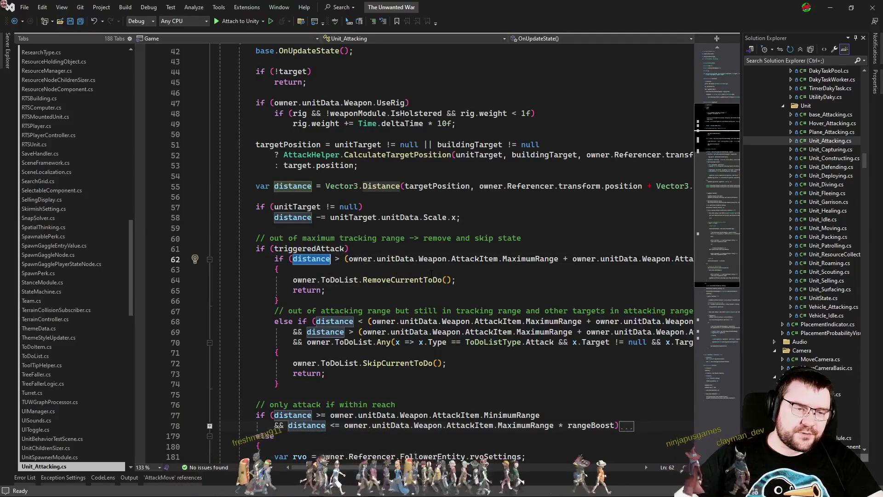
scroll(460, 253, right, 5)
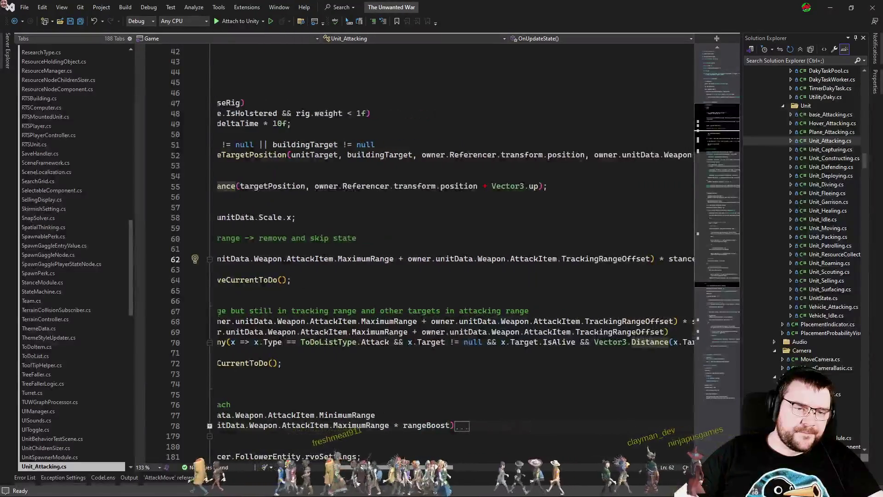
scroll(460, 253, left, 5)
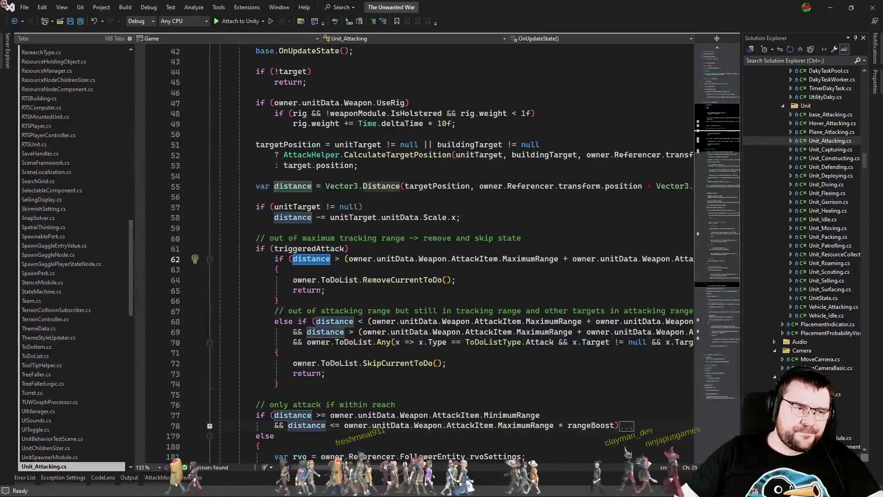
Highlight the uses of targetPosition, then return to the triggeredAttack check on line 61
double_click(421, 185)
scroll(496, 343, up, 4)
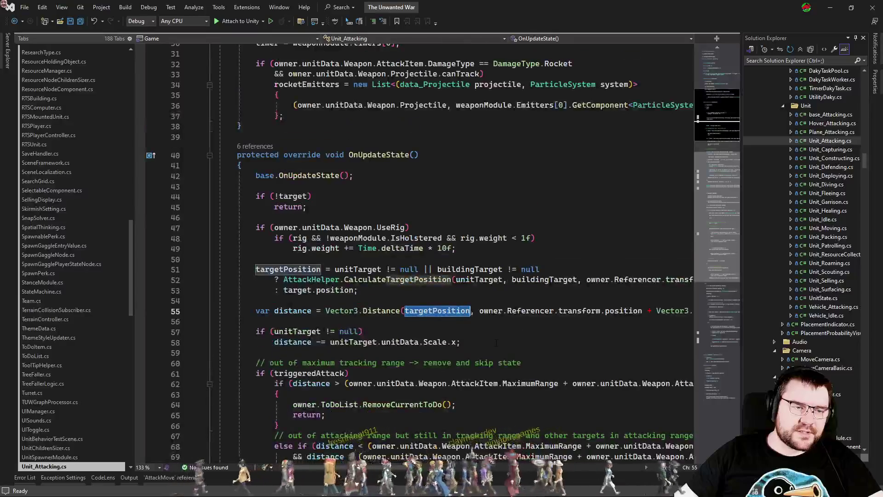
scroll(496, 342, down, 1)
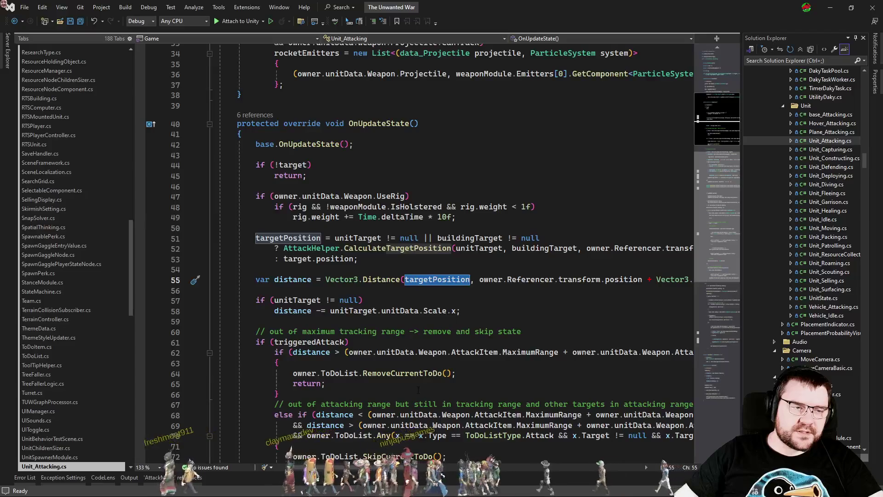
mouse_move(401, 468)
mouse_down()
mouse_move(610, 469)
mouse_move(400, 468)
mouse_up()
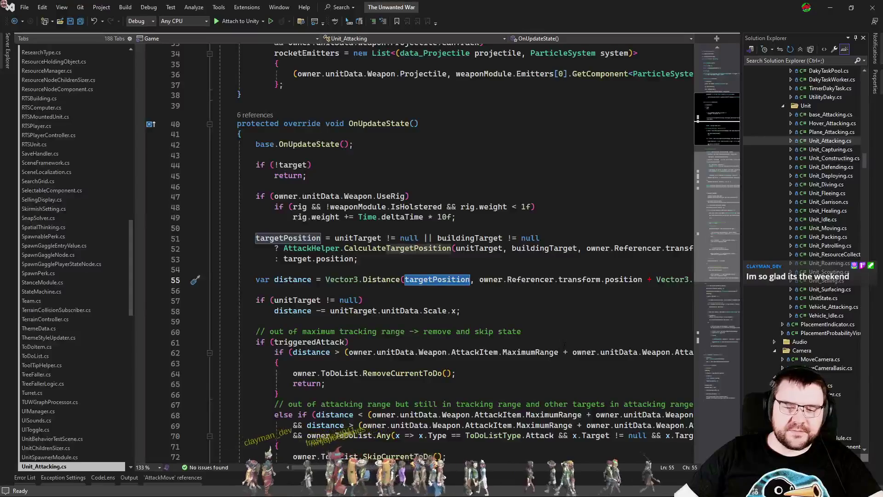
click(613, 342)
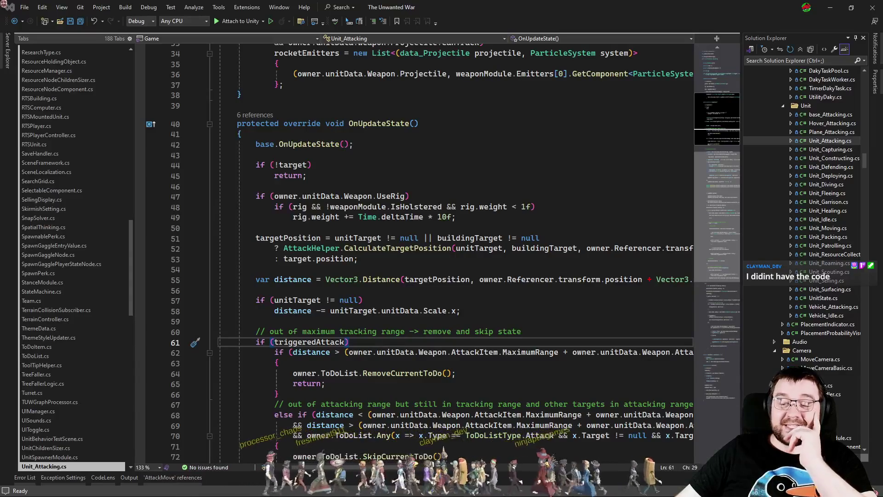
Highlight buildingTarget's uses, then select and clear the out-of-range branch on lines 65–72
click(544, 276)
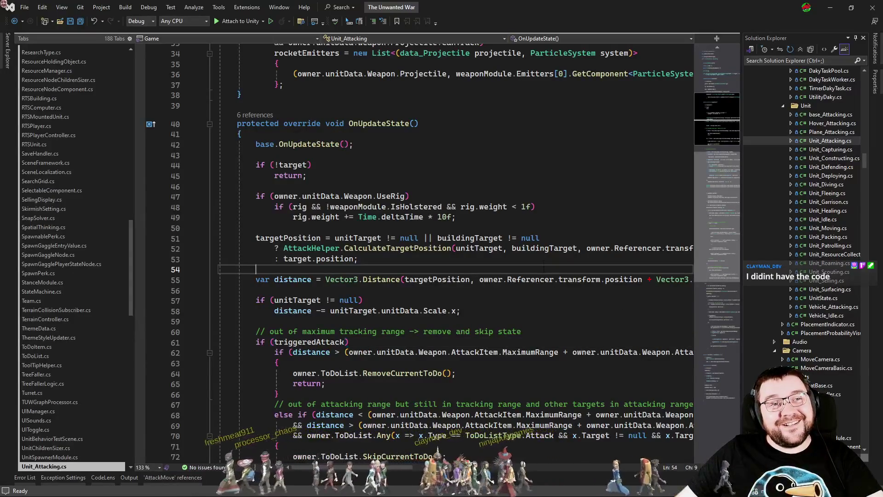
click(549, 249)
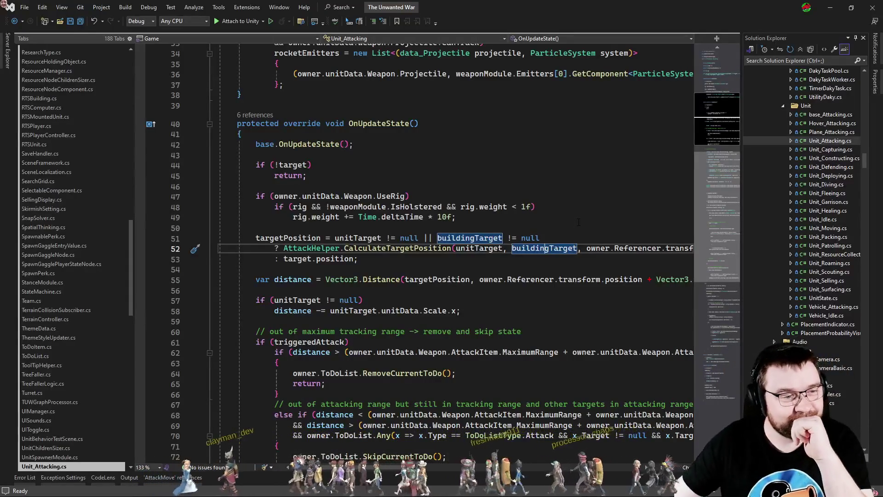
scroll(570, 290, down, 5)
click(570, 290)
click(560, 304)
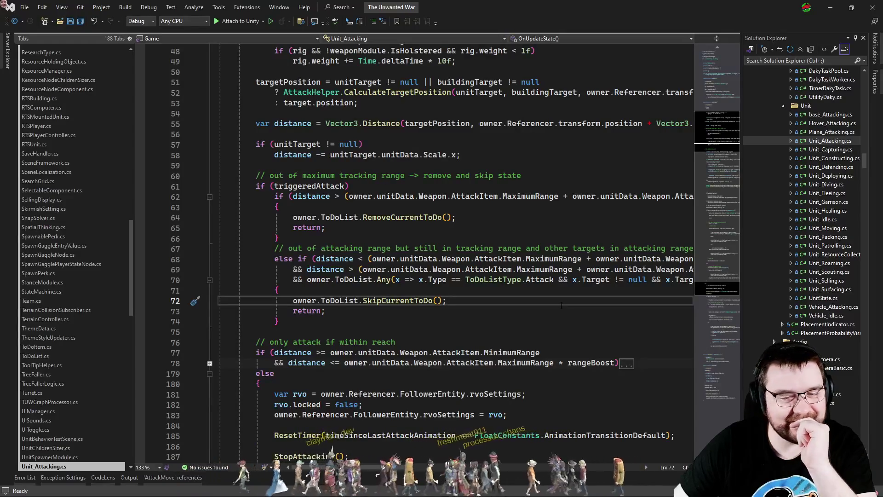
mouse_move(560, 305)
mouse_down()
mouse_move(220, 302)
mouse_move(357, 197)
mouse_move(447, 304)
mouse_move(237, 227)
mouse_up()
click(279, 238)
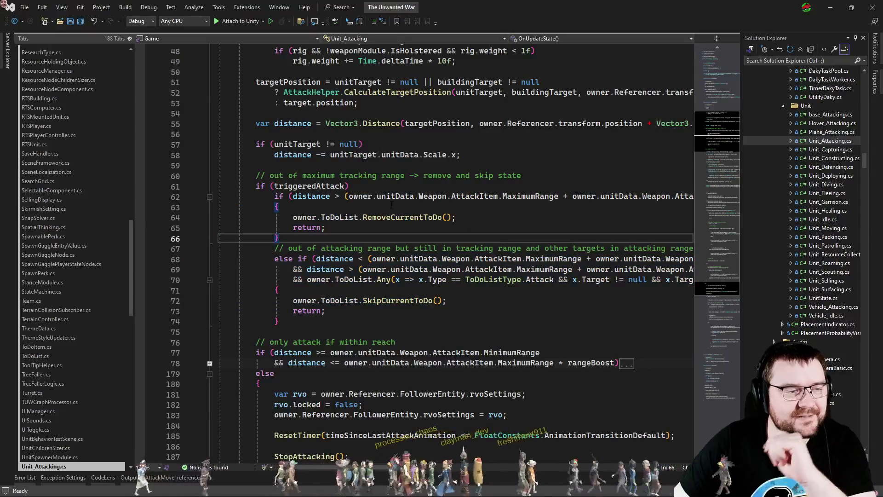
Move up through lines 54, 53 and 50 to the if (!target) check on line 44
scroll(408, 280, up, 6)
click(299, 301)
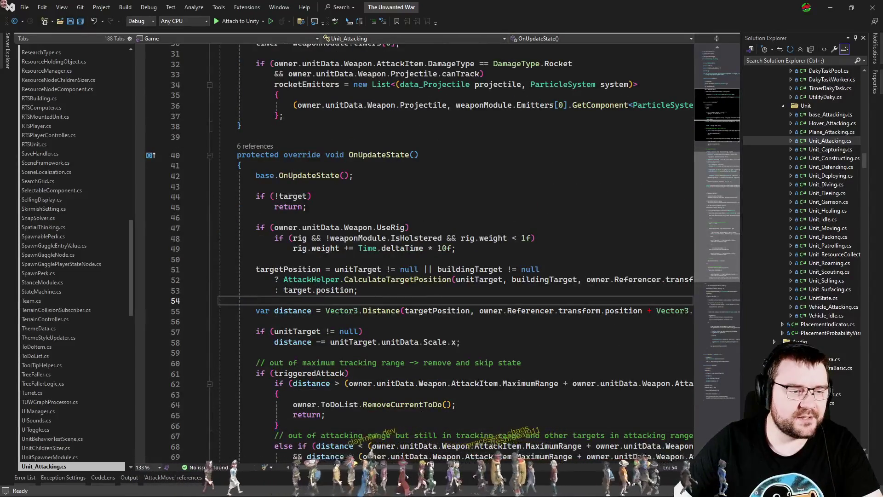
mouse_move(355, 467)
mouse_down()
mouse_move(424, 467)
mouse_move(183, 435)
mouse_up()
click(396, 332)
click(471, 293)
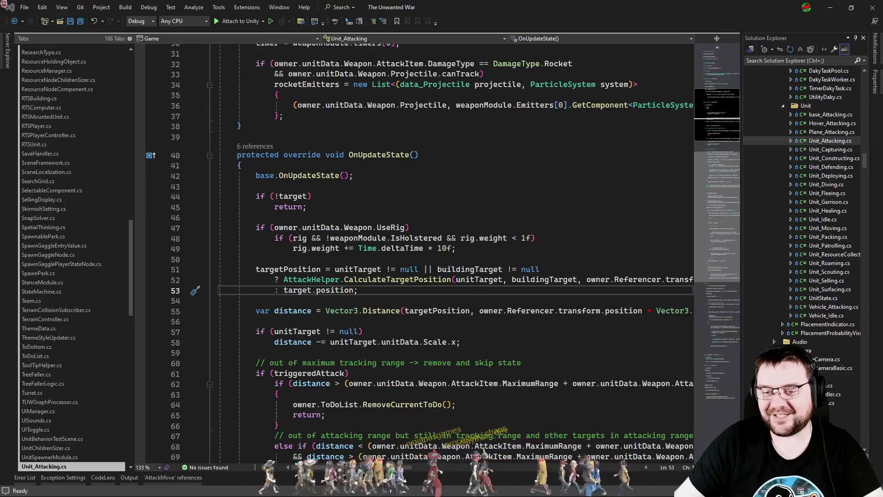
click(528, 260)
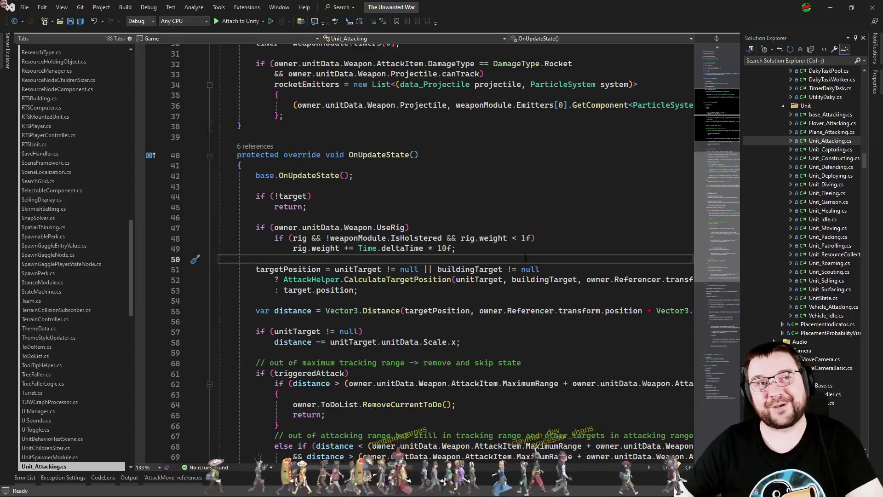
click(563, 196)
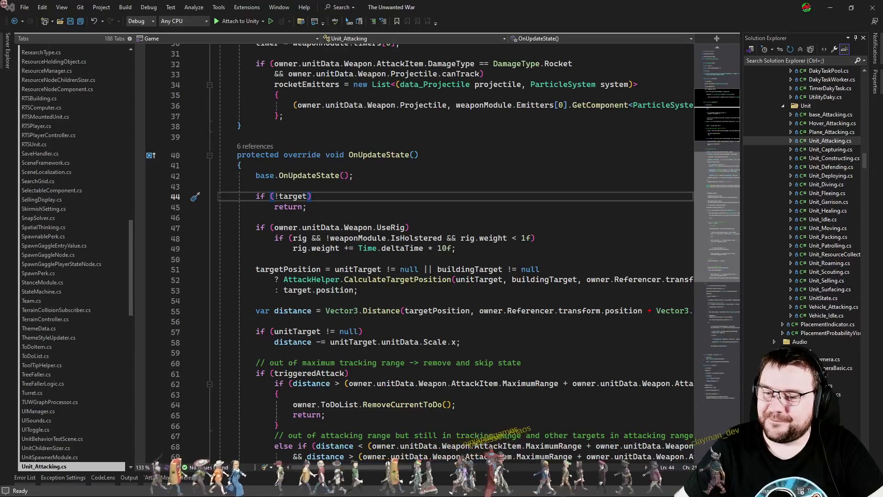
Walk through the no-target early return, the attack-range else branch and the deploy-check return
click(486, 228)
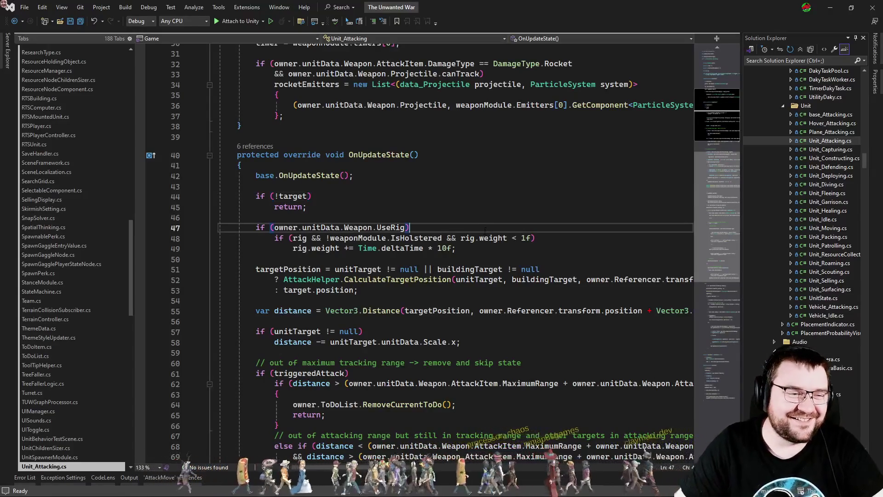
click(486, 207)
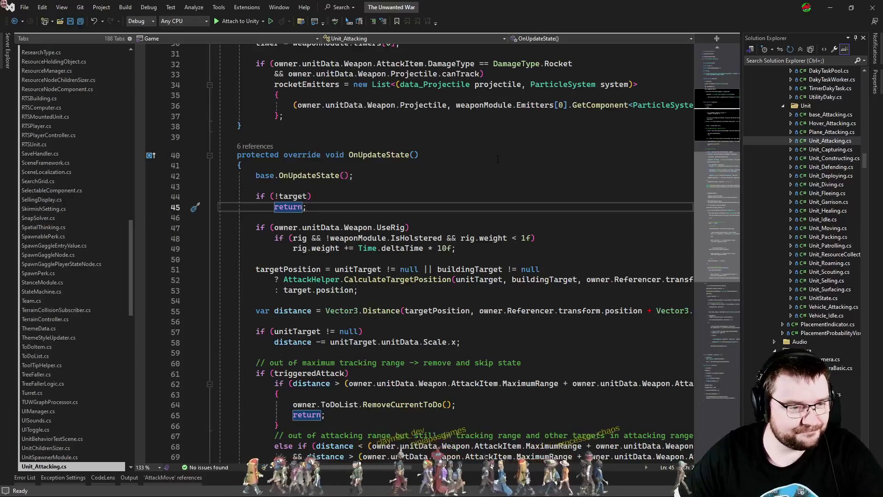
scroll(529, 207, down, 3)
click(570, 207)
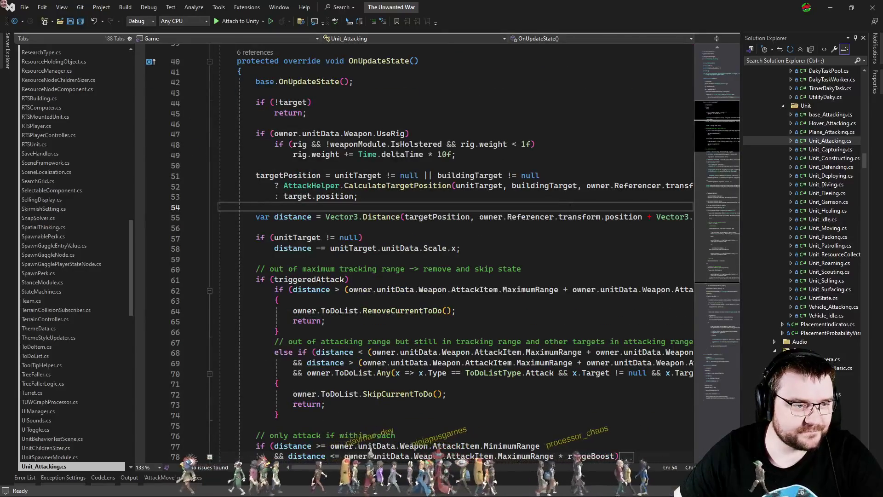
scroll(571, 207, down, 7)
click(492, 261)
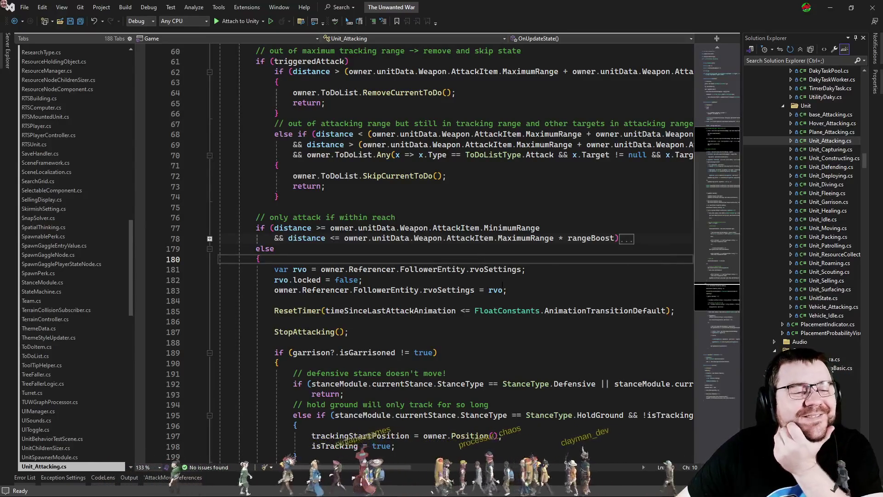
scroll(502, 283, down, 8)
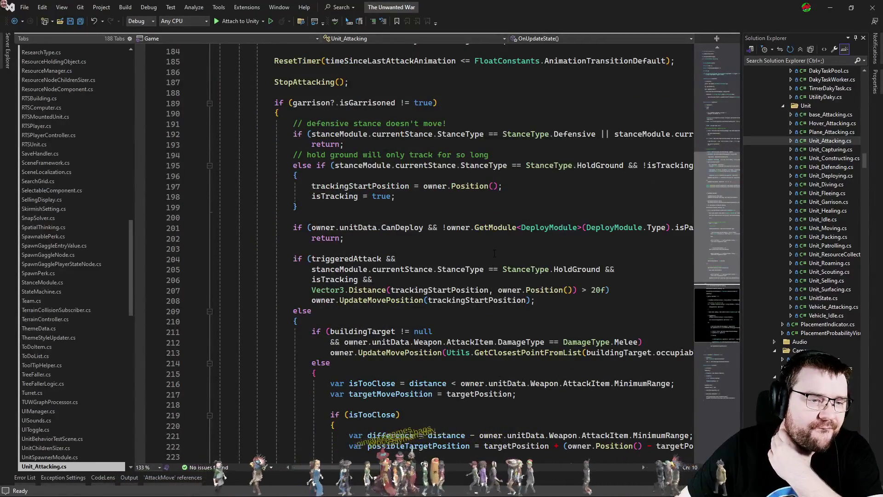
click(511, 239)
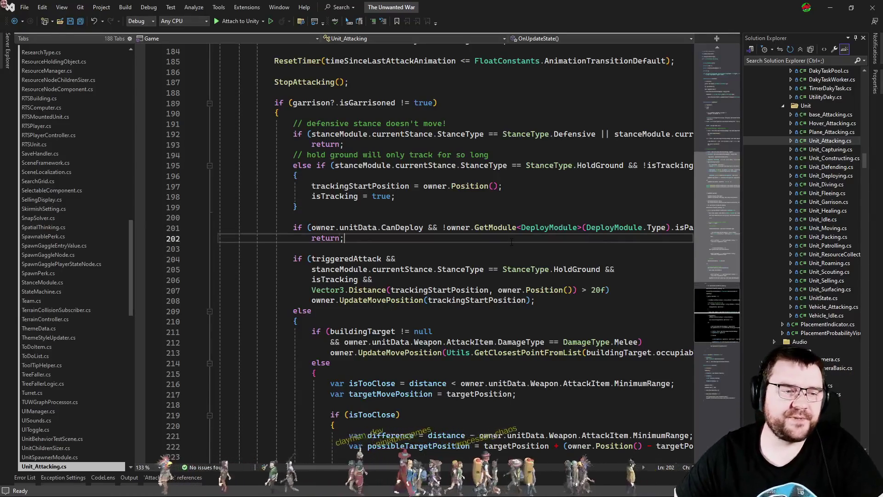
scroll(512, 243, up, 20)
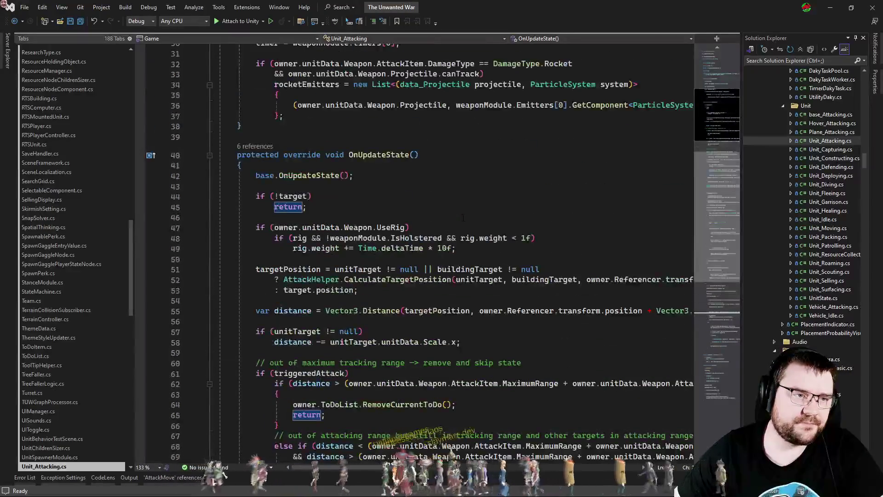
View CalculateTargetPosition's definition, then review the target-scale distance adjustment and unitTarget null check
ctrl+click(400, 279)
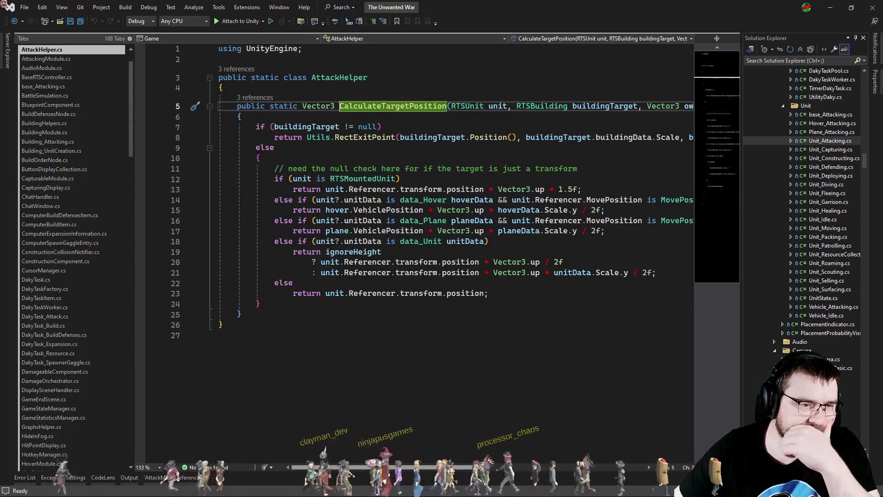
click(449, 365)
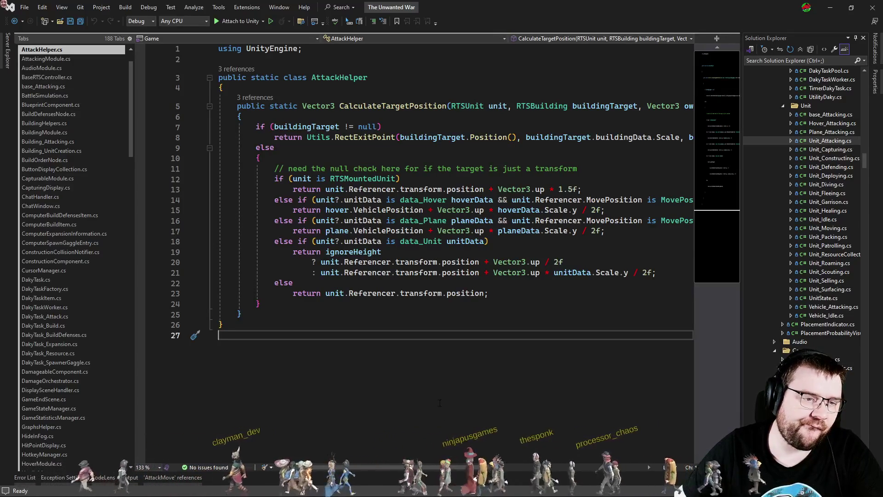
key(ctrl+minus)
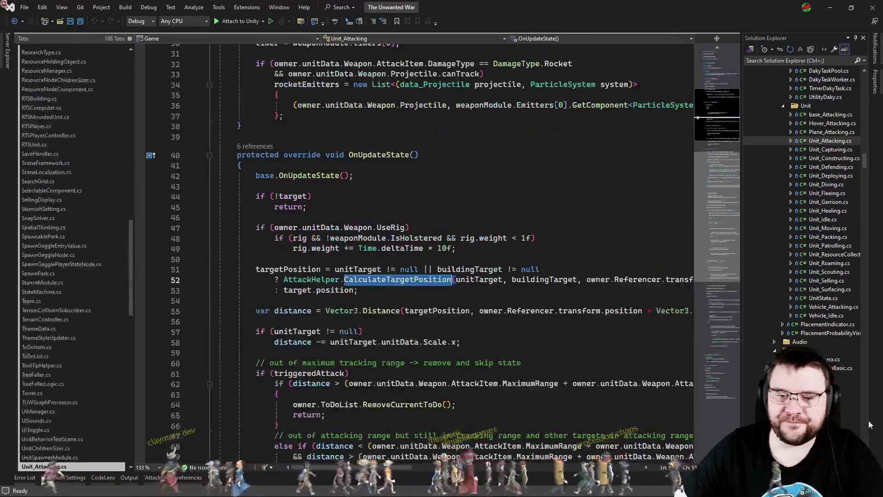
click(463, 342)
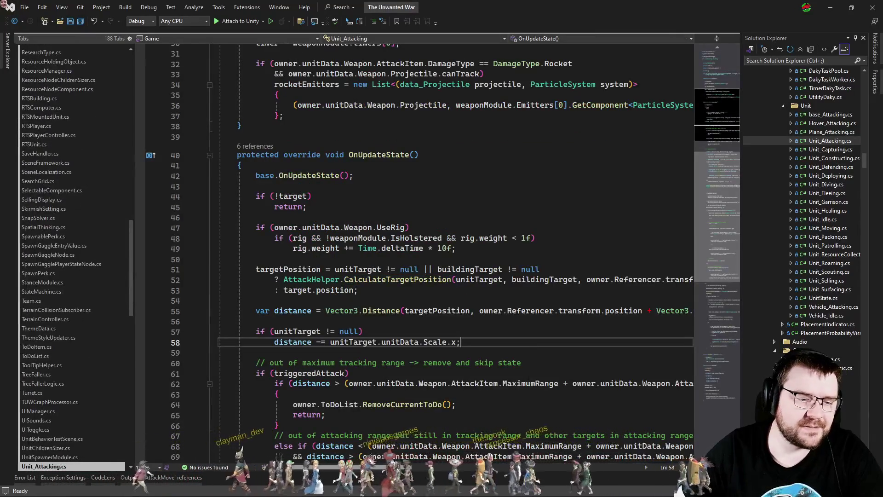
click(494, 332)
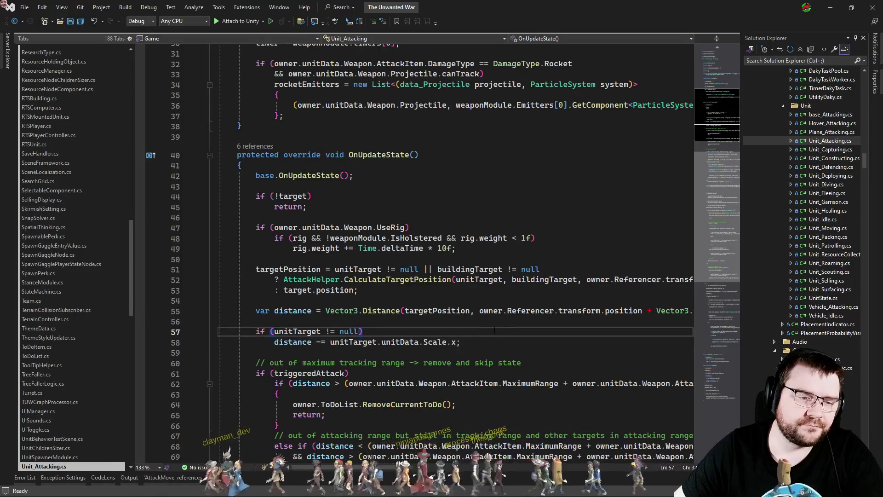
In Unity, enter Play mode and set both armies to Napoleonic: British Empire versus Kingdom of Holland
key(alt+Tab)
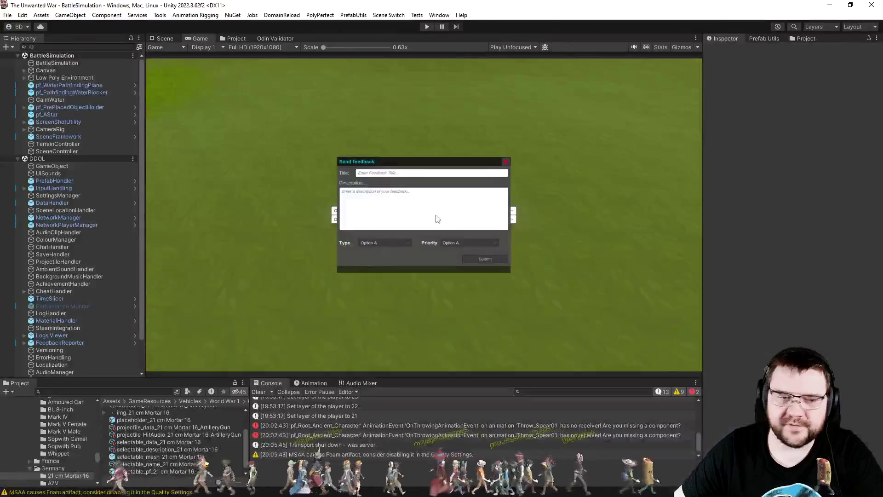
click(427, 26)
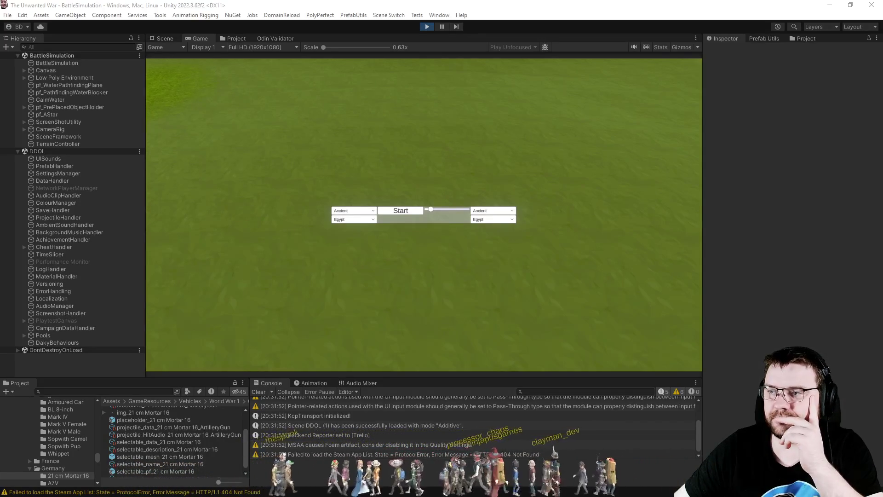
click(373, 211)
click(368, 220)
click(489, 215)
click(489, 213)
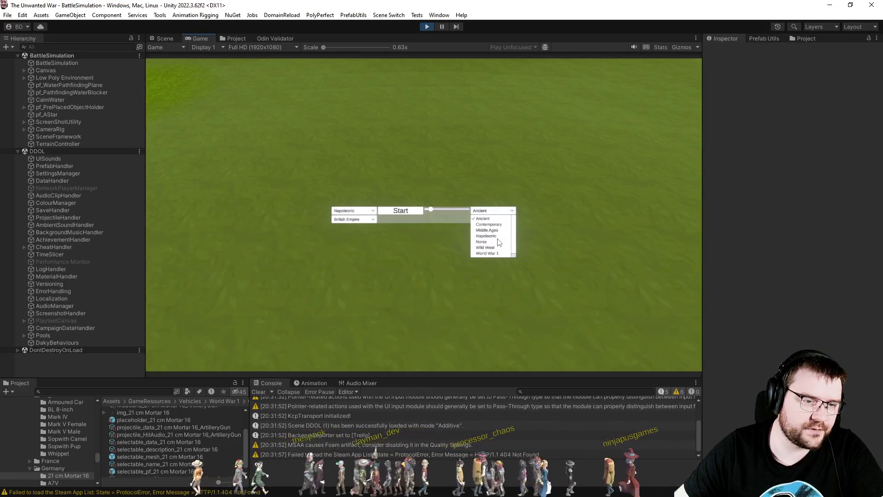
click(497, 236)
click(497, 219)
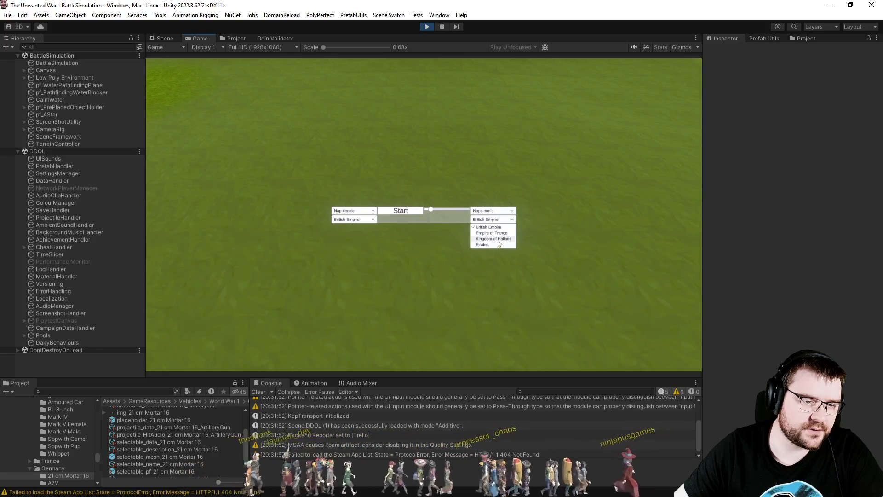
click(497, 239)
click(495, 222)
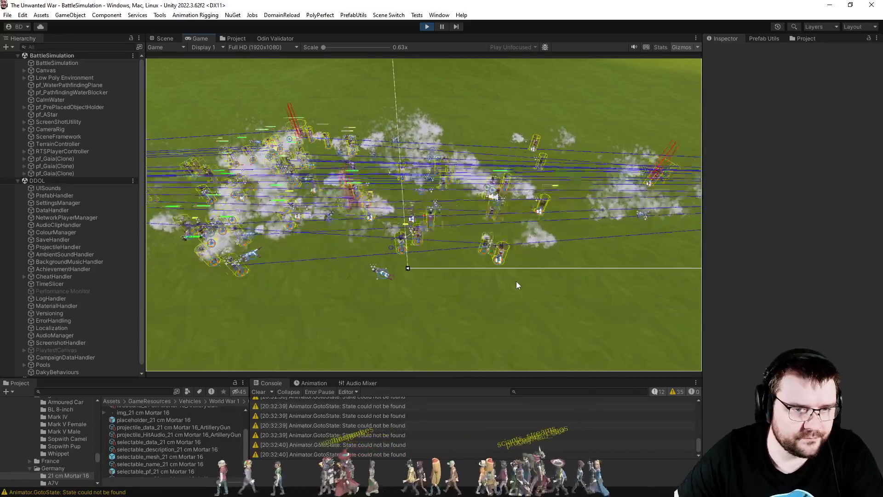
Pan the Game view camera left and right with A and D to watch the battle
key(a)
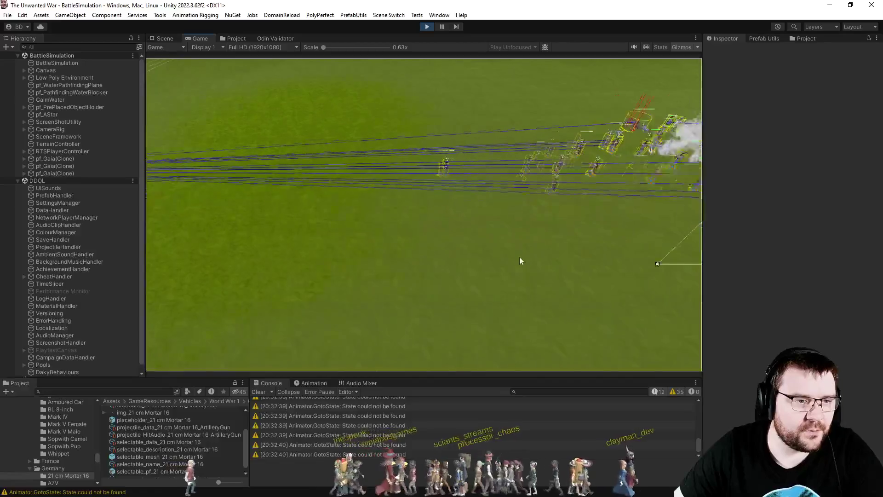
key(d)
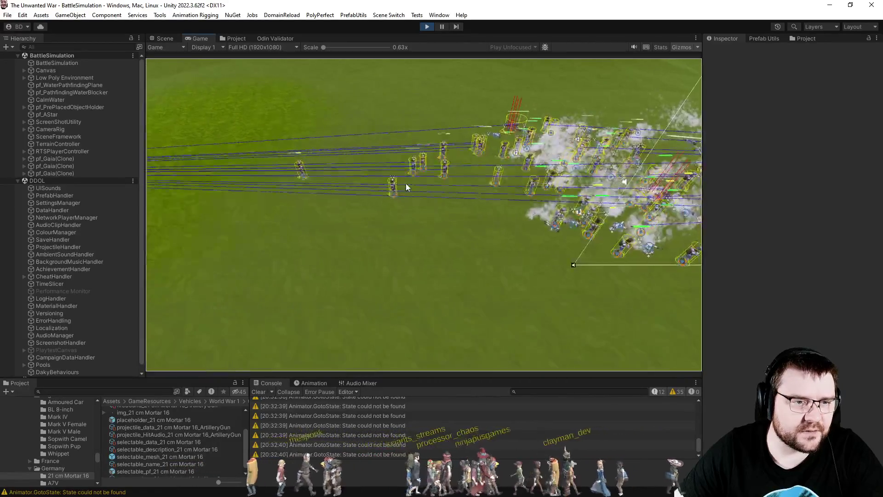
key(d)
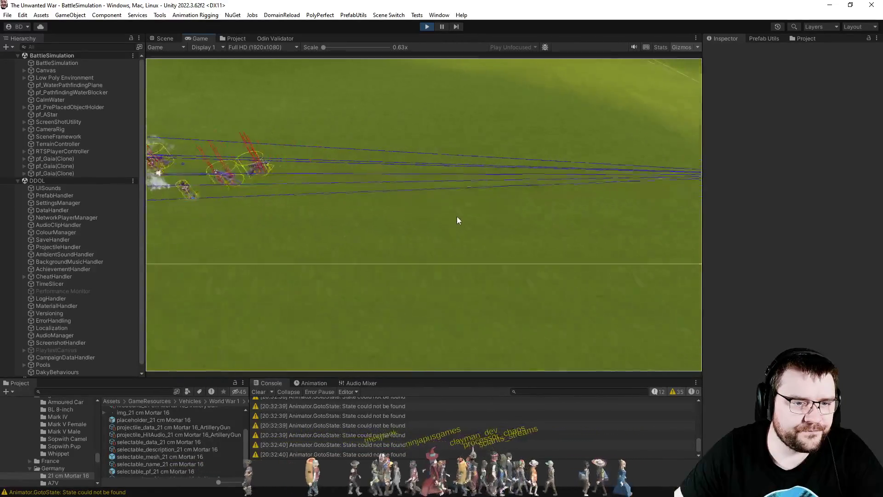
key(a)
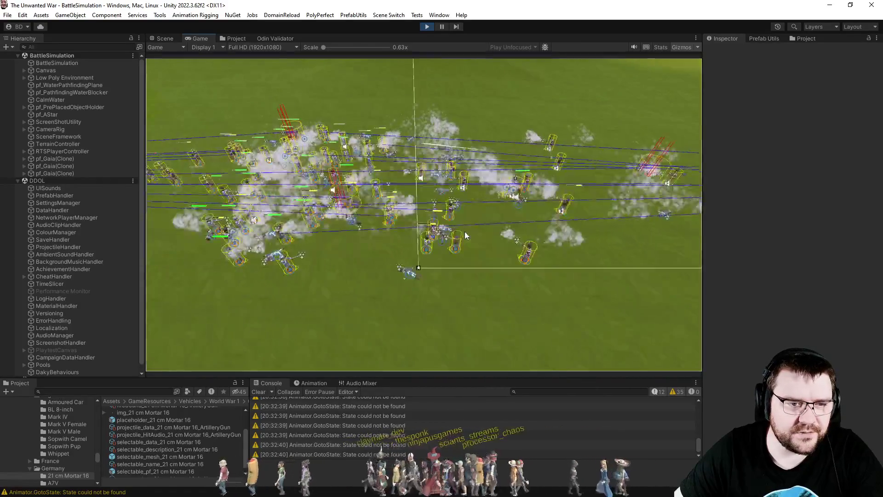
key(a)
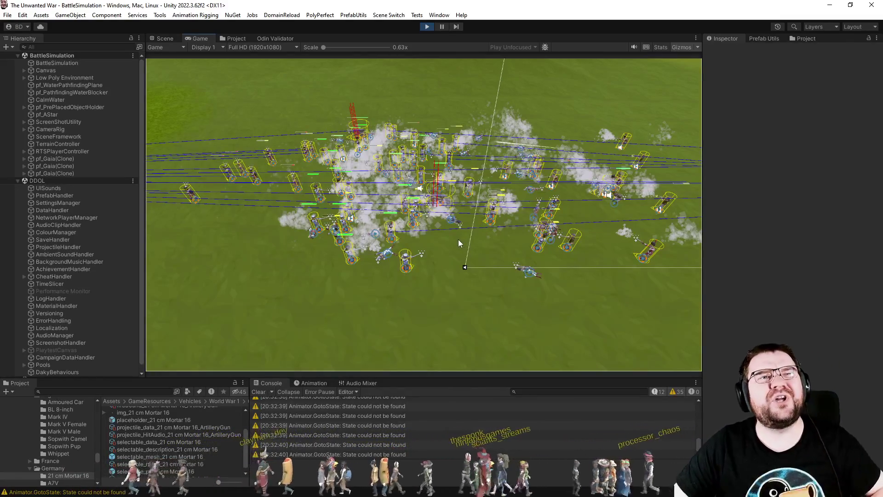
Return to Visual Studio at the blank line above the unitTarget check in Unit_Attacking.cs
key(alt+Tab)
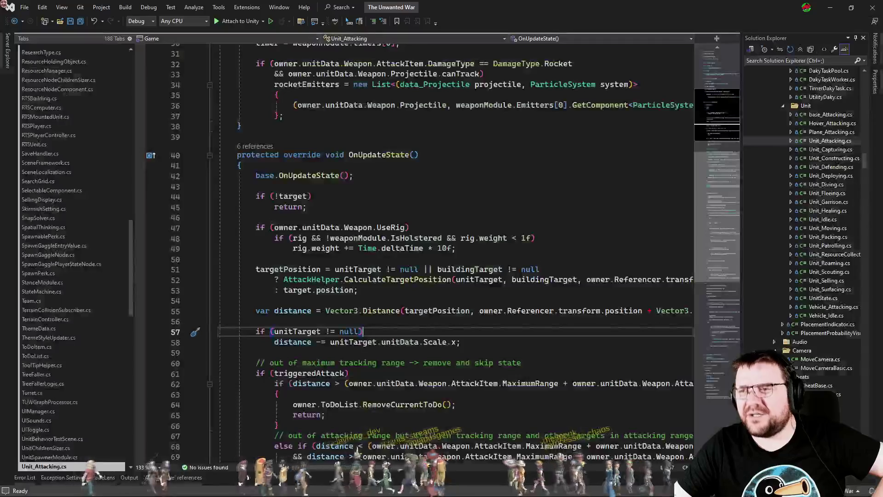
click(444, 322)
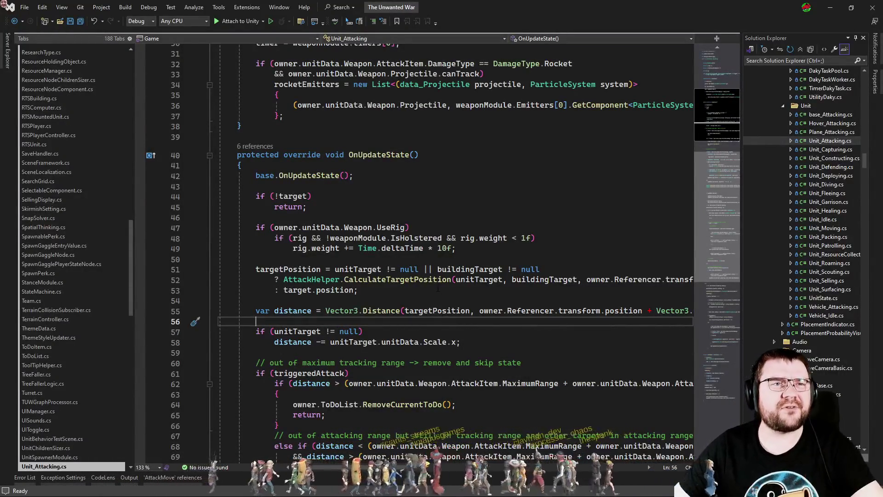
key(ctrl+Tab)
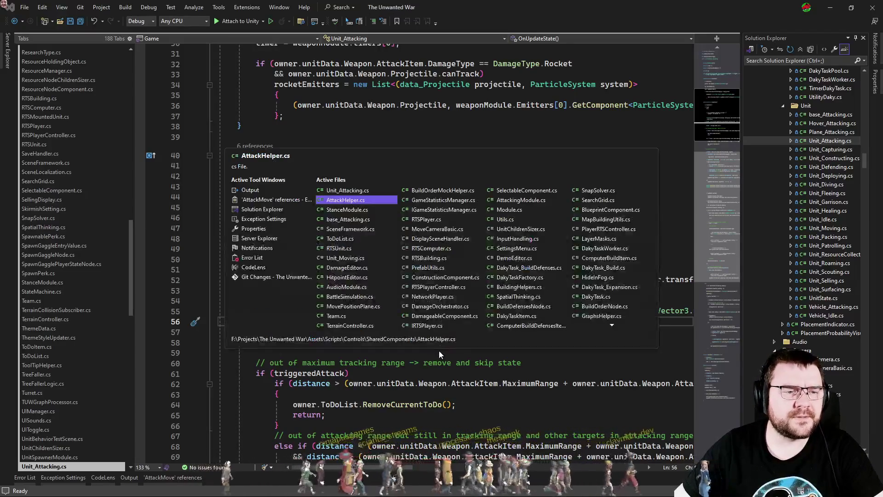
Cycle through the open files with Ctrl+Tab and land on StanceModule.cs
key(Escape)
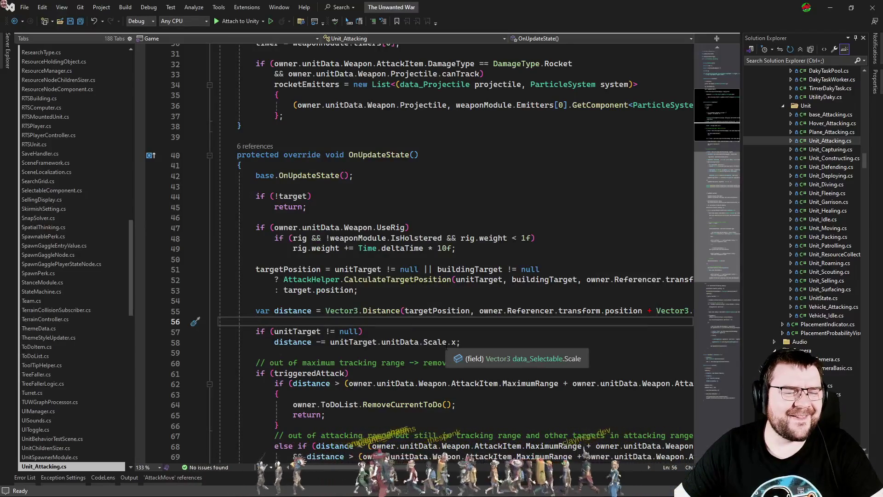
scroll(445, 350, down, 4)
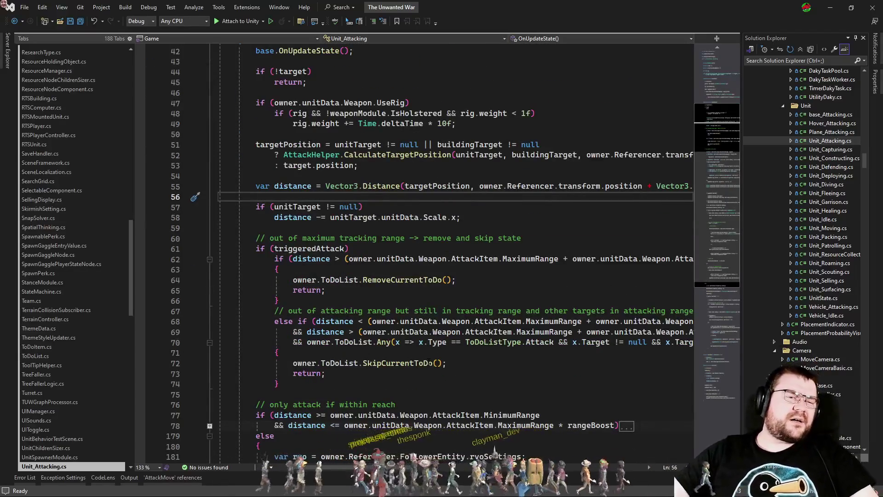
key(ctrl+Tab)
key(ctrl+shift+Tab)
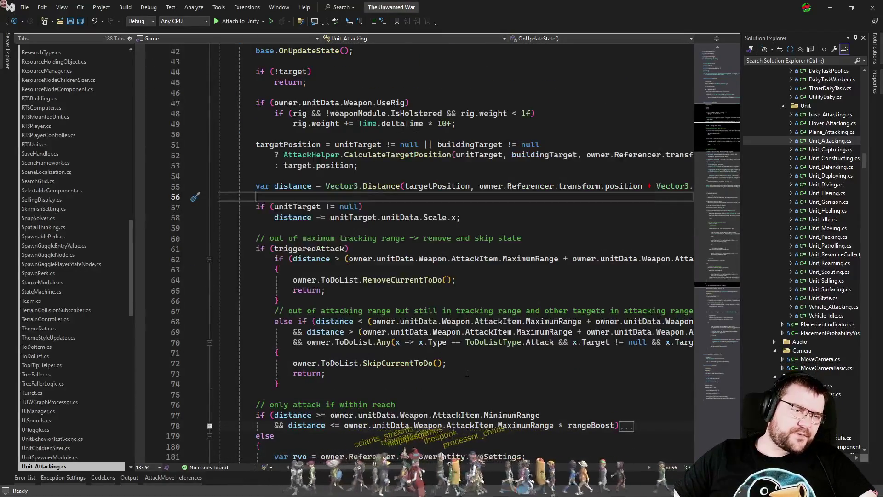
scroll(694, 321, down, 6)
scroll(695, 324, down, 9)
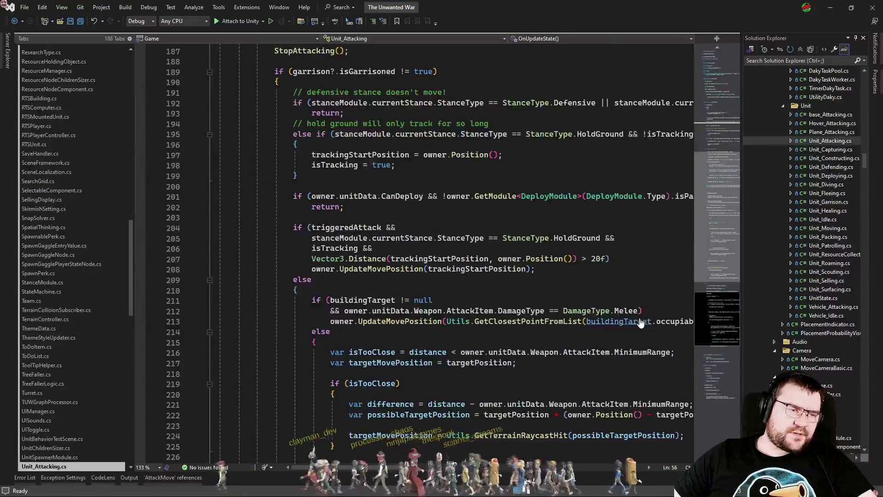
key(ctrl+Tab)
key(ctrl+Tab)
scroll(640, 319, up, 6)
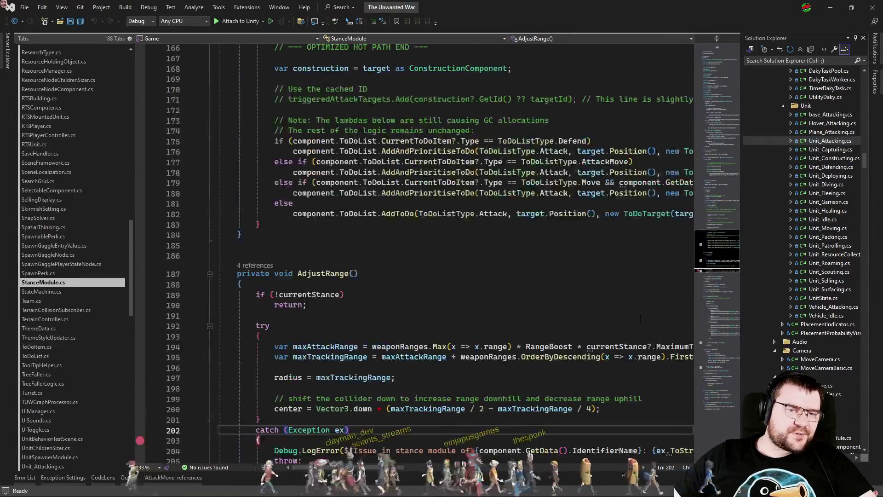
scroll(640, 319, down, 1)
Look over the AdjustRange method body, then switch to RTSUnit.cs and scroll up to OnCurrentToDoItemChanged
click(532, 254)
scroll(463, 241, down, 3)
click(463, 233)
click(465, 203)
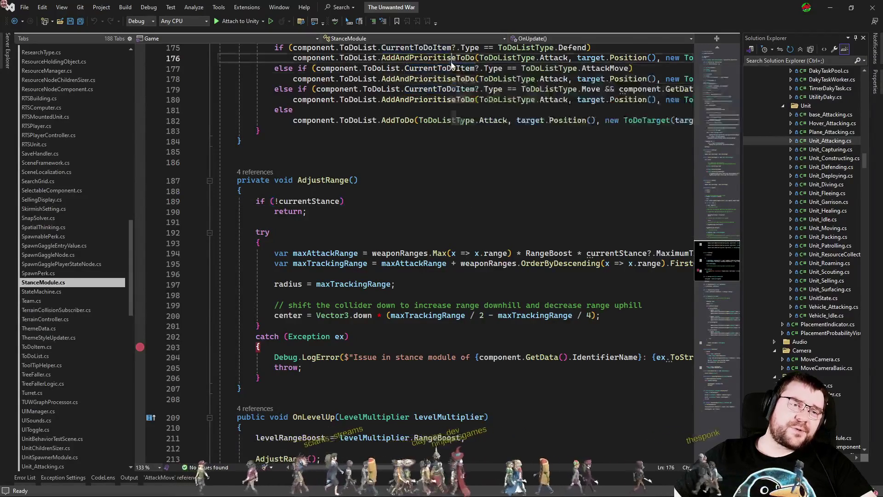
click(416, 193)
key(ctrl+Tab)
key(ctrl+Tab)
key(ctrl+Tab)
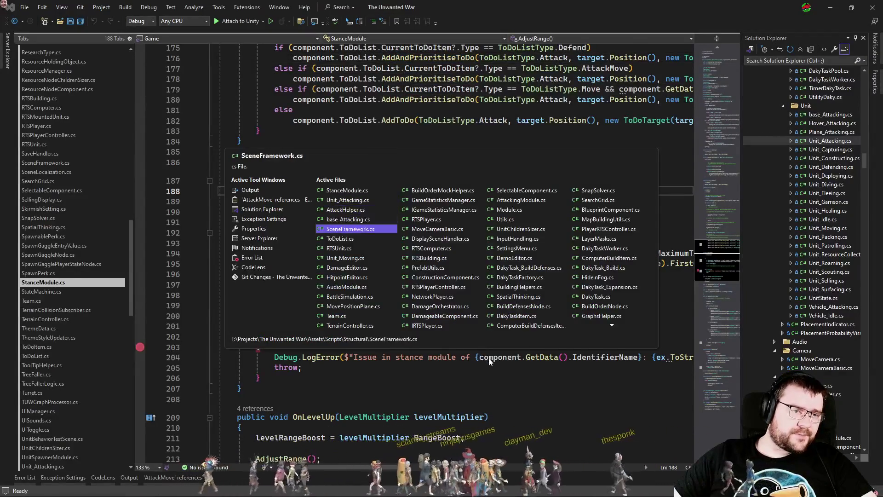
scroll(501, 346, up, 20)
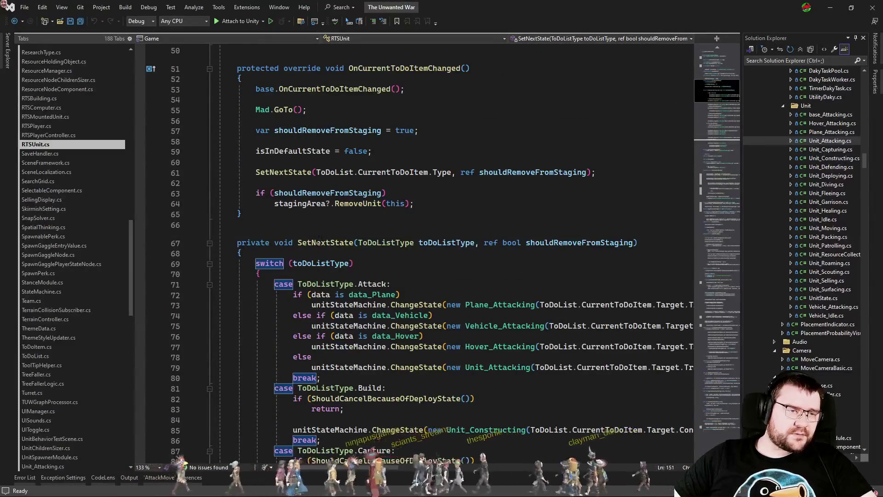
click(318, 243)
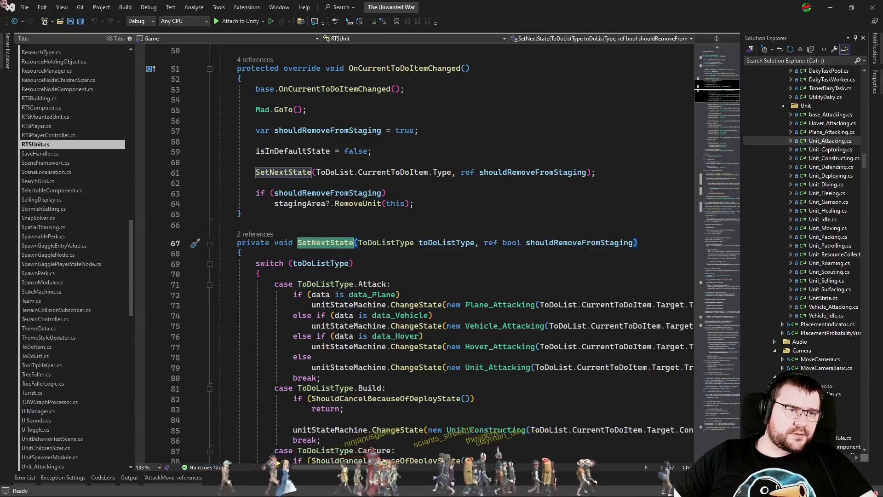
scroll(403, 143, up, 2)
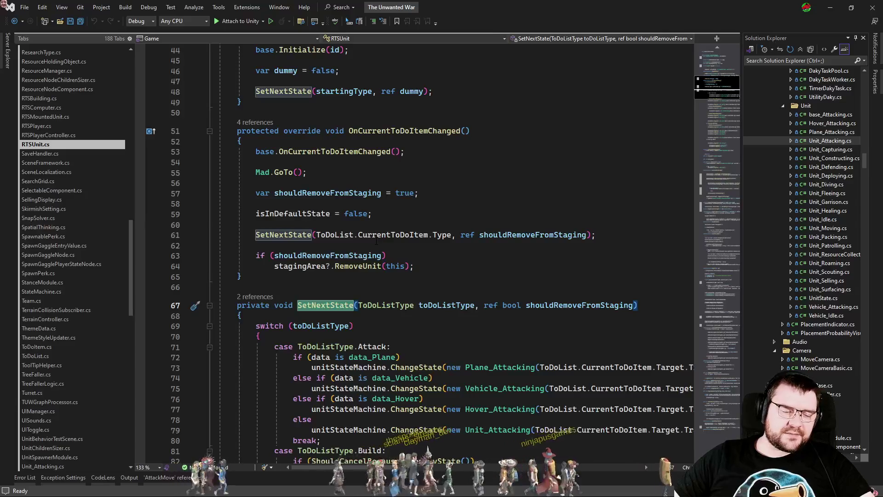
mouse_move(370, 235)
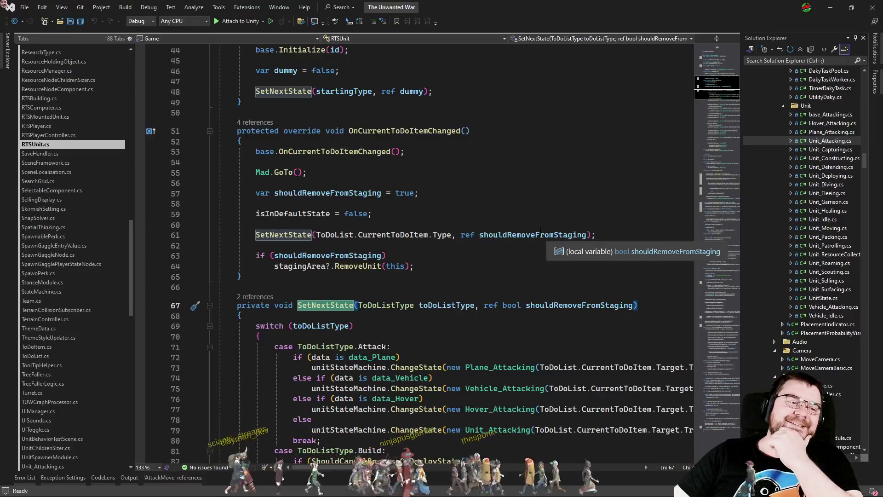
click(525, 276)
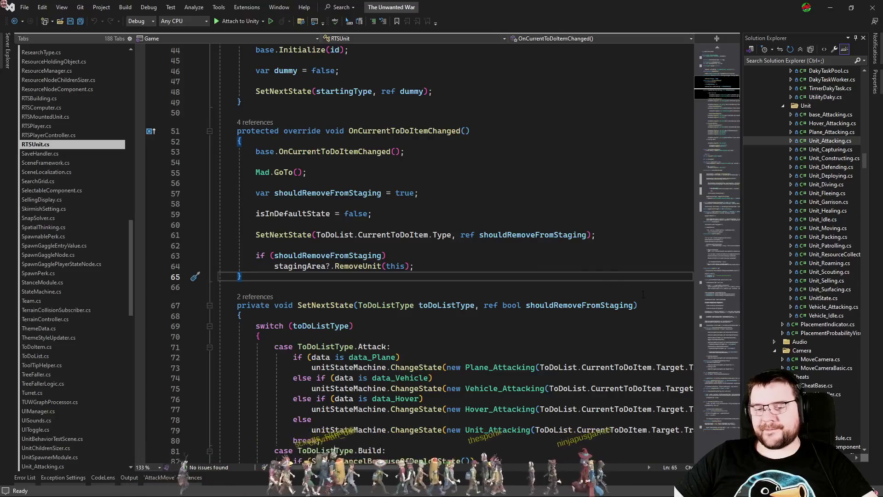
click(583, 268)
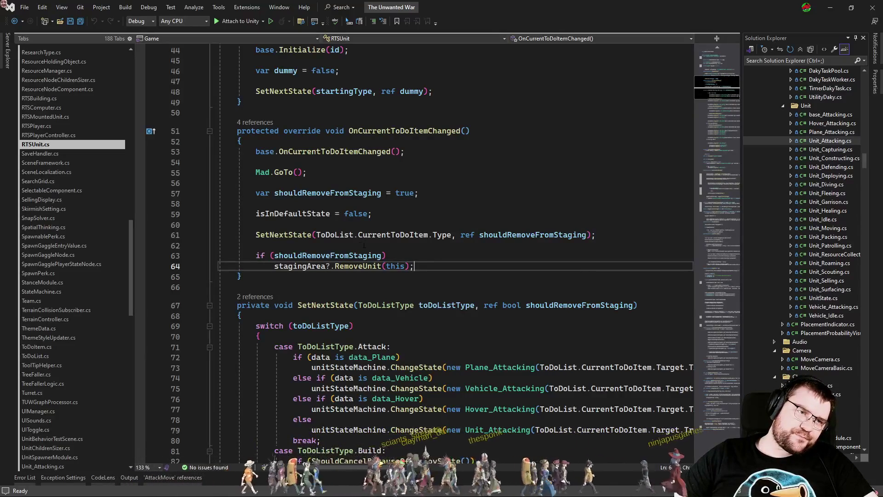
double_click(402, 131)
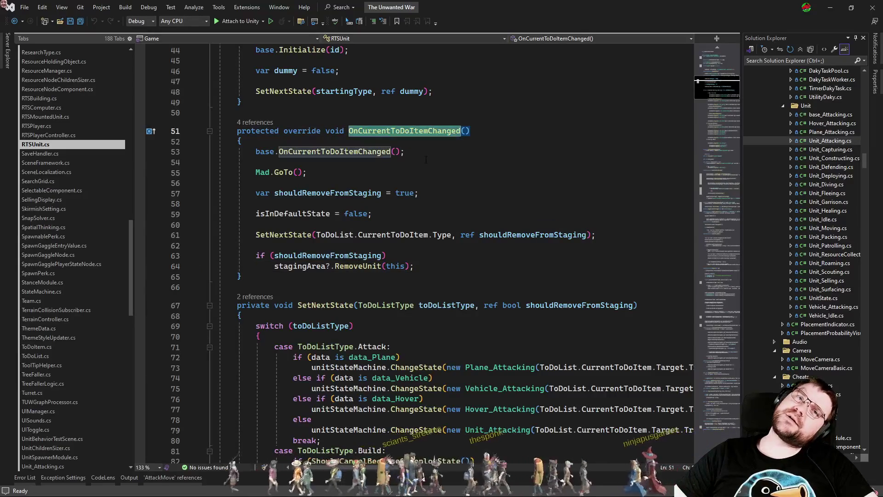
click(432, 174)
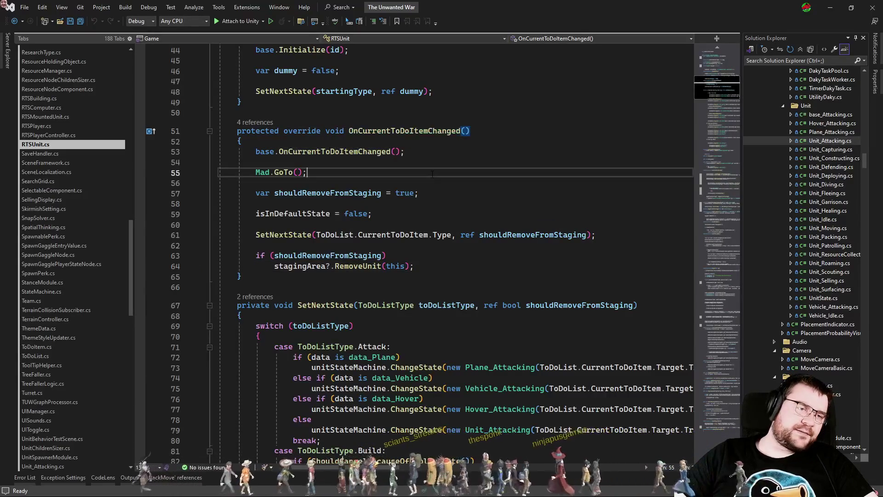
click(418, 180)
scroll(484, 205, up, 3)
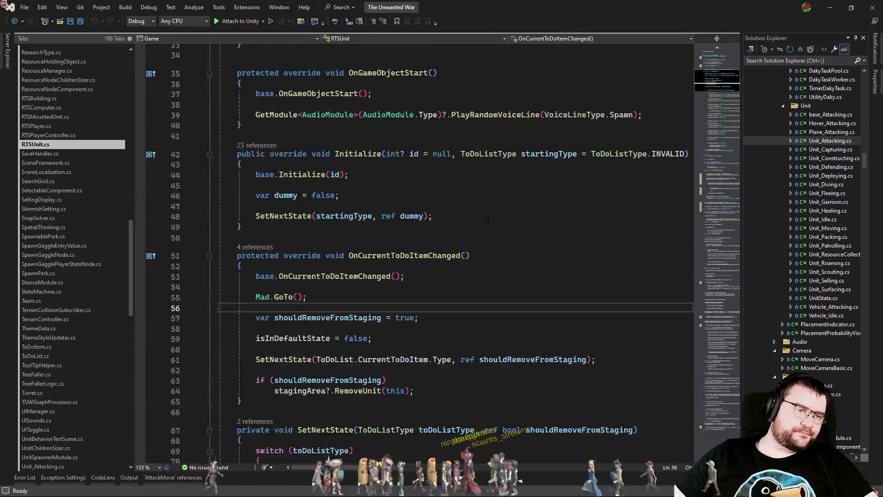
scroll(489, 220, down, 2)
click(284, 203)
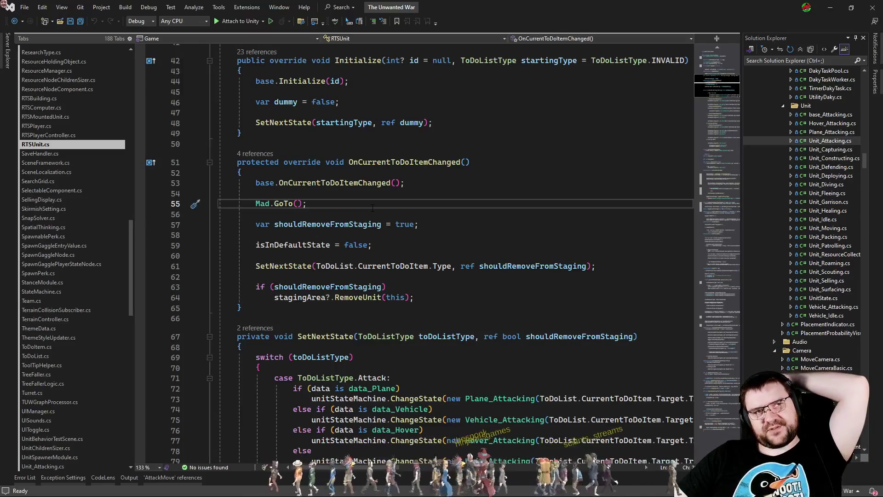
Set a breakpoint on line 52, then right-click a unit in the running game to trigger it
click(140, 173)
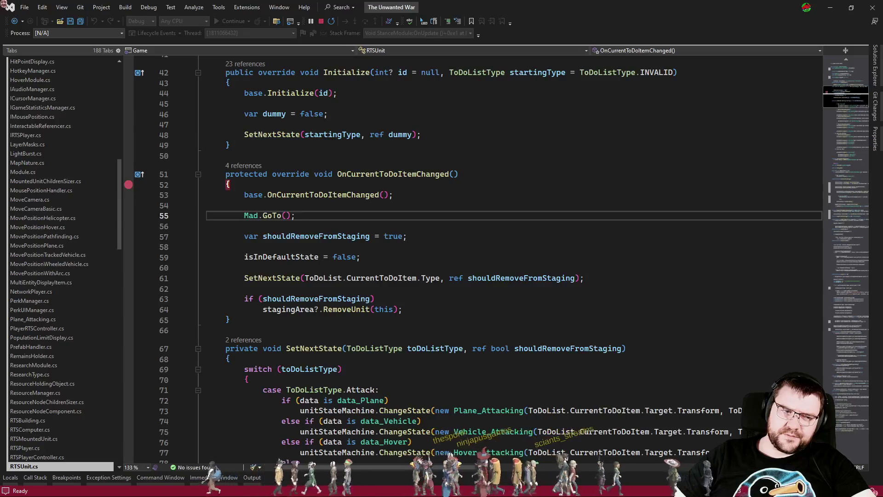
key(alt+Tab)
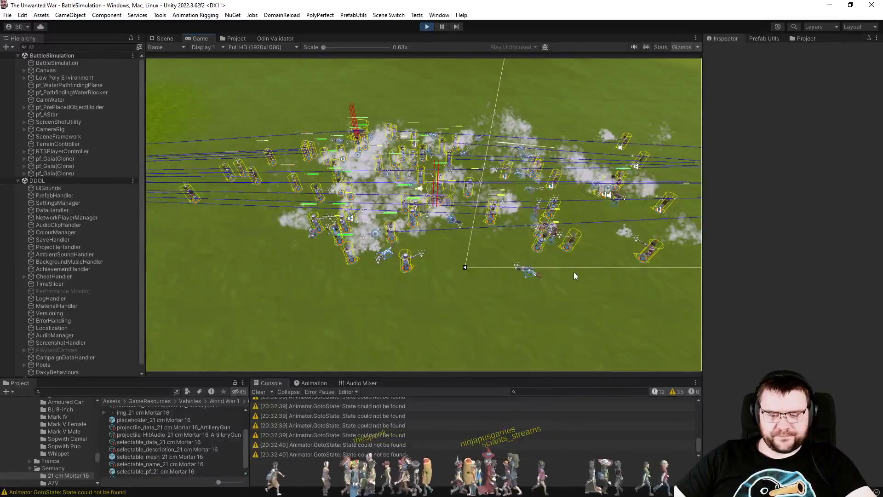
right_click(574, 272)
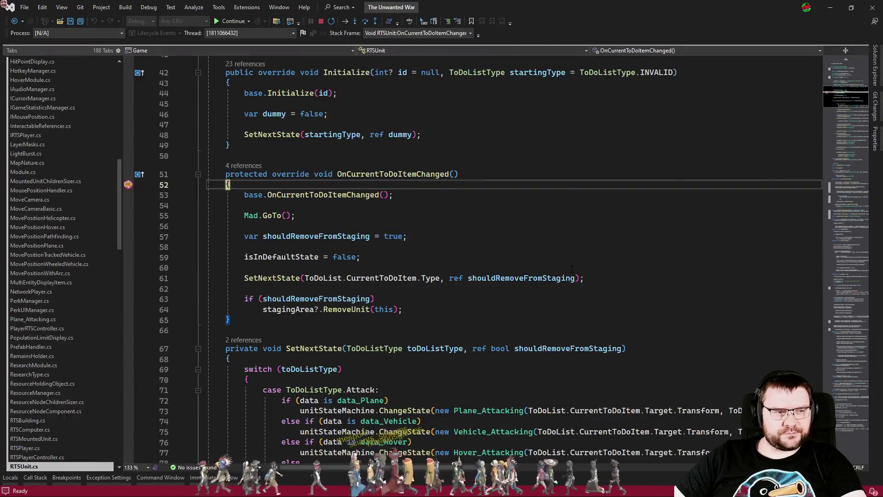
key(F5)
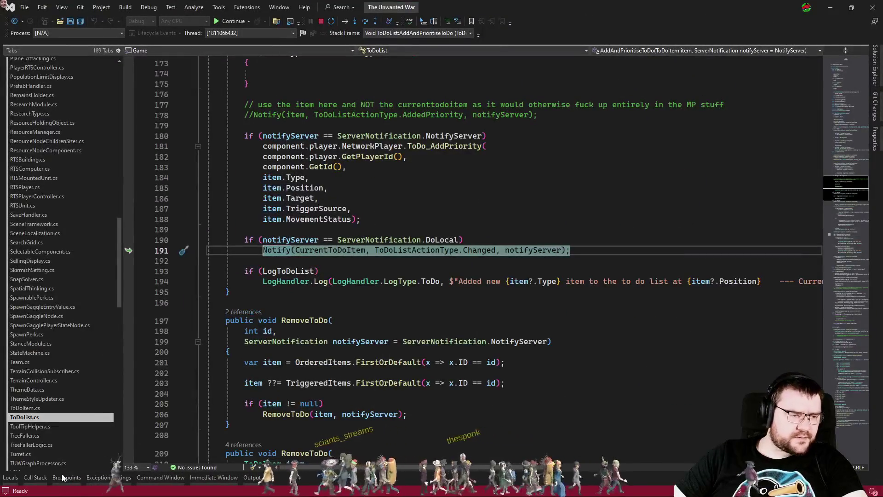
Follow the Call Stack through AddAndPrioritiseToDo to the RpcToDo_AddPriority frame in NetworkPlayer.cs
click(32, 480)
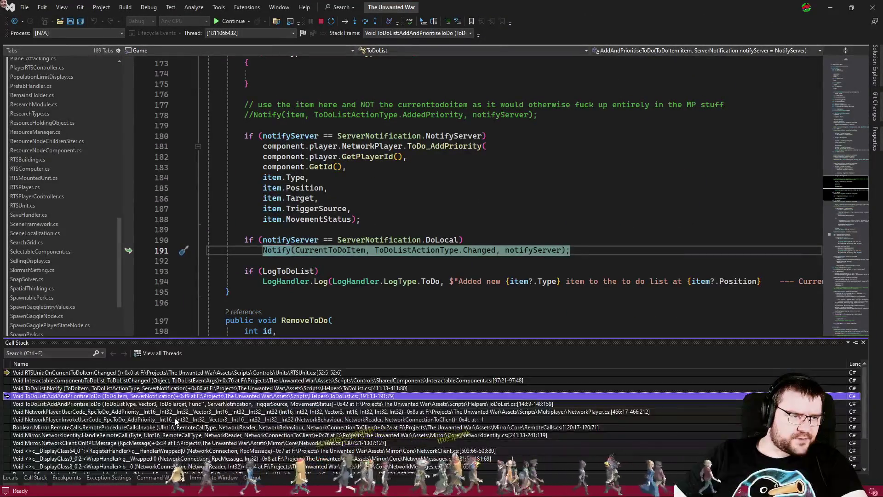
double_click(120, 403)
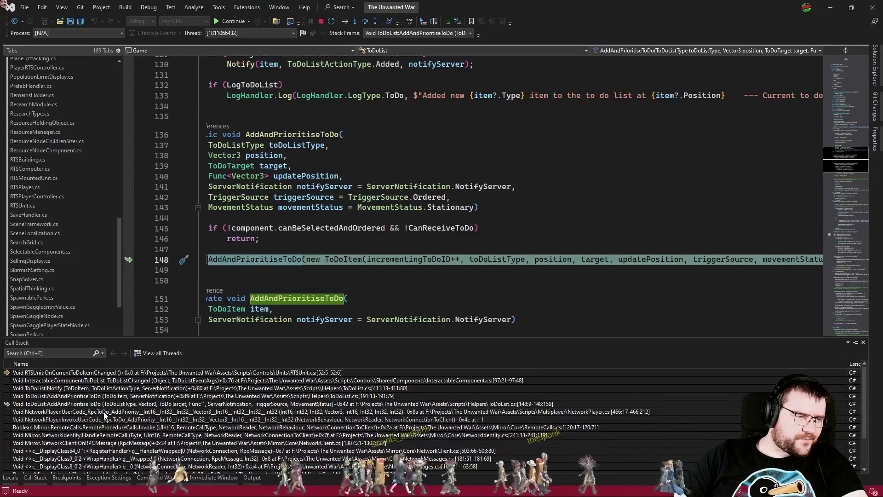
click(105, 413)
double_click(104, 414)
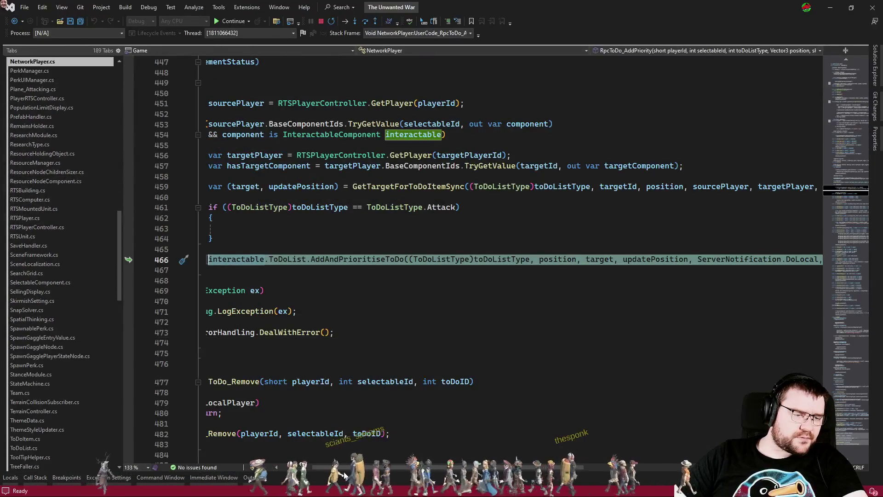
Add a breakpoint on line 416 at the start of ToDo_AddPriority and view CmdToDo_AddPriority
click(369, 322)
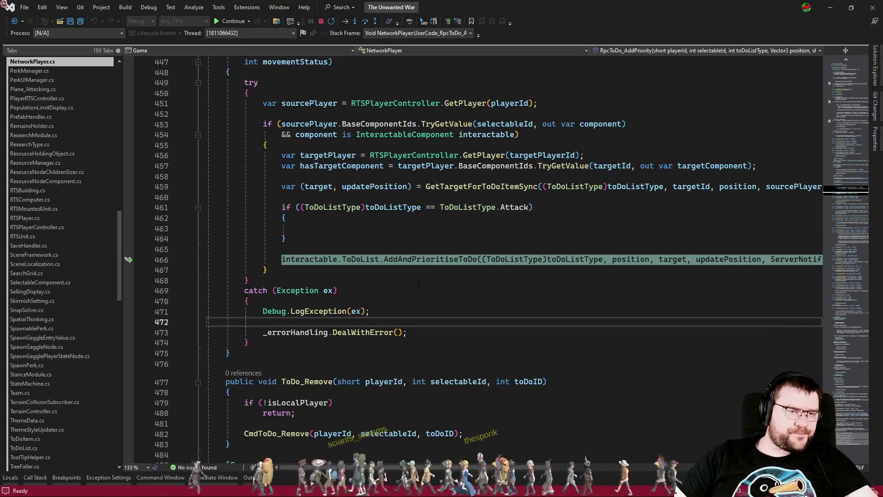
scroll(310, 262, up, 12)
scroll(311, 262, up, 8)
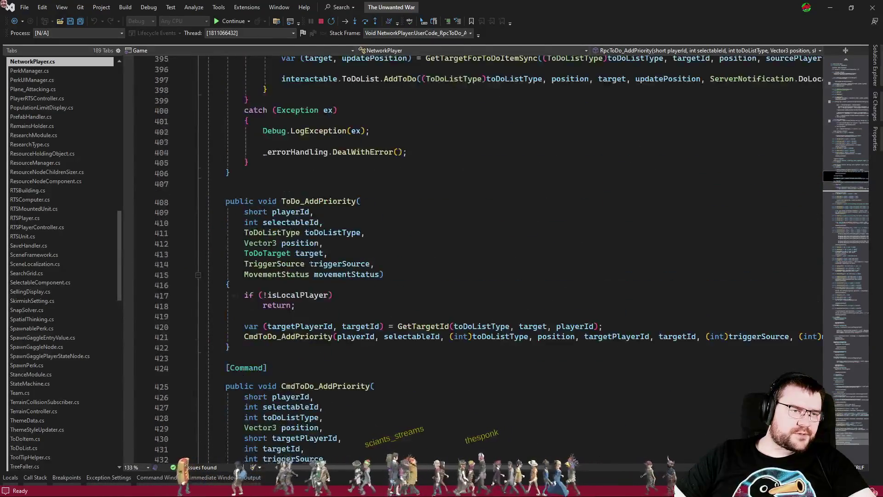
click(129, 349)
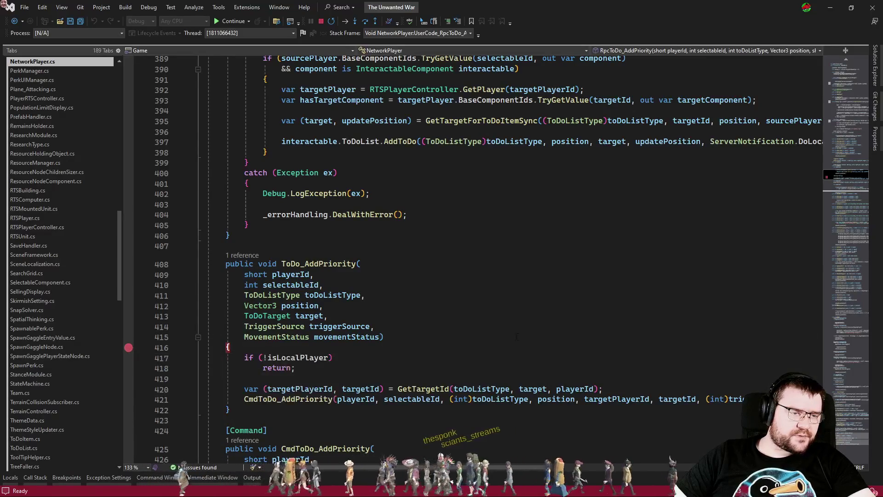
scroll(312, 252, down, 5)
scroll(313, 252, down, 6)
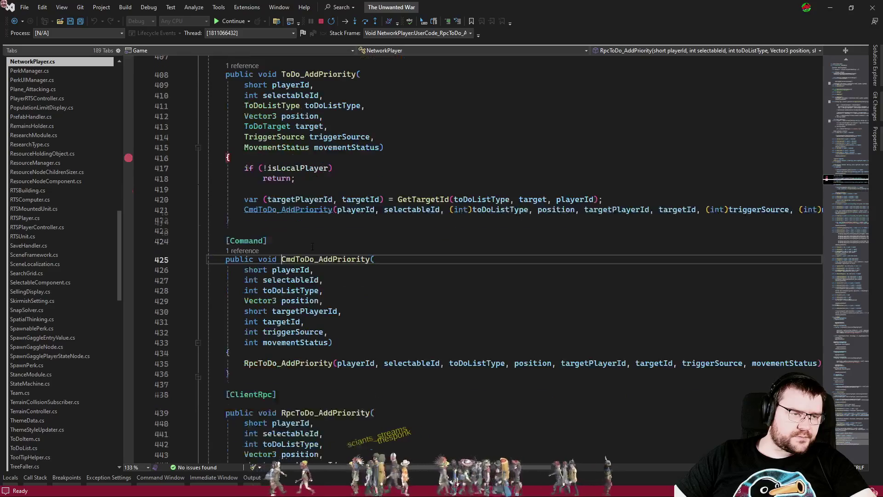
click(458, 312)
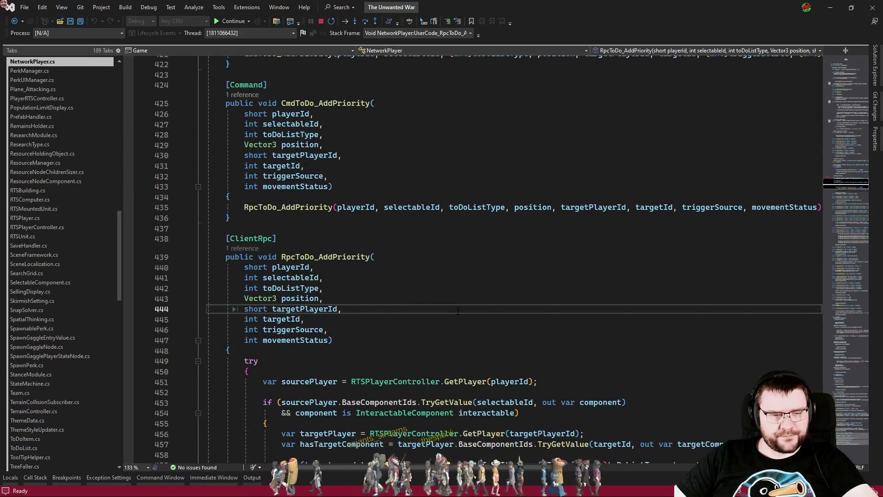
Step down the call stack to StanceModule OnUpdate line 178 and inspect the target variable's value
click(35, 477)
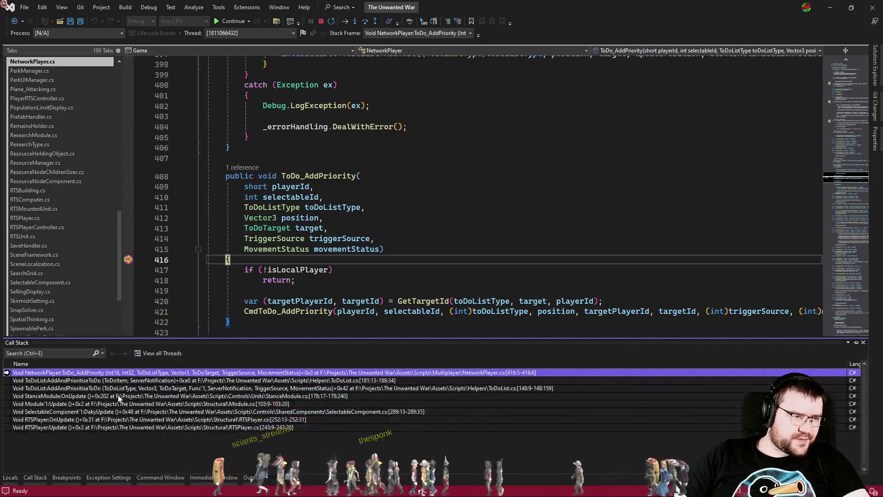
double_click(85, 412)
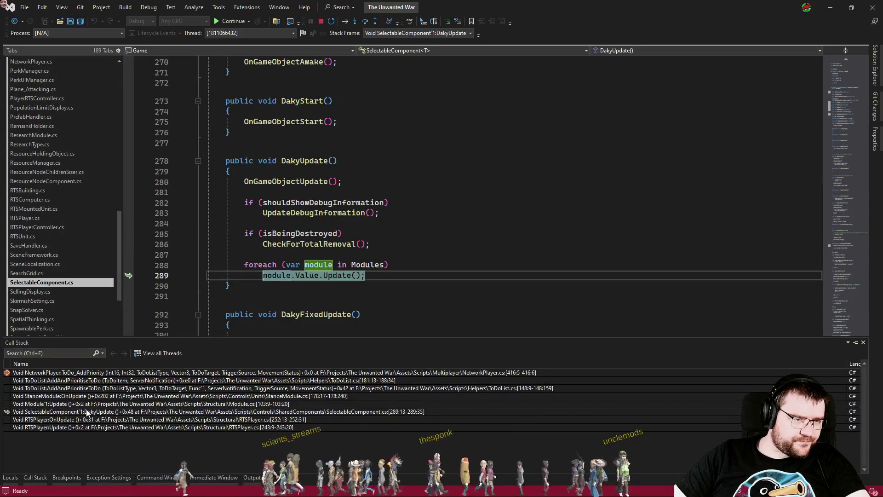
double_click(86, 404)
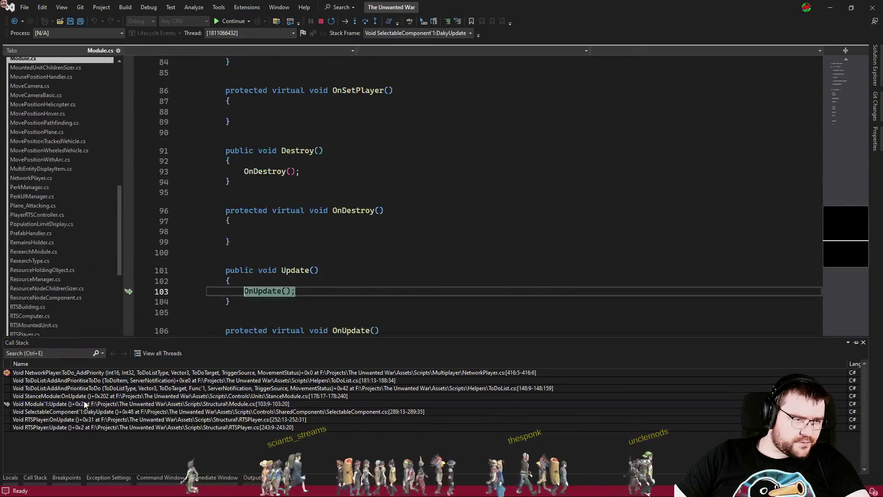
click(90, 396)
double_click(91, 397)
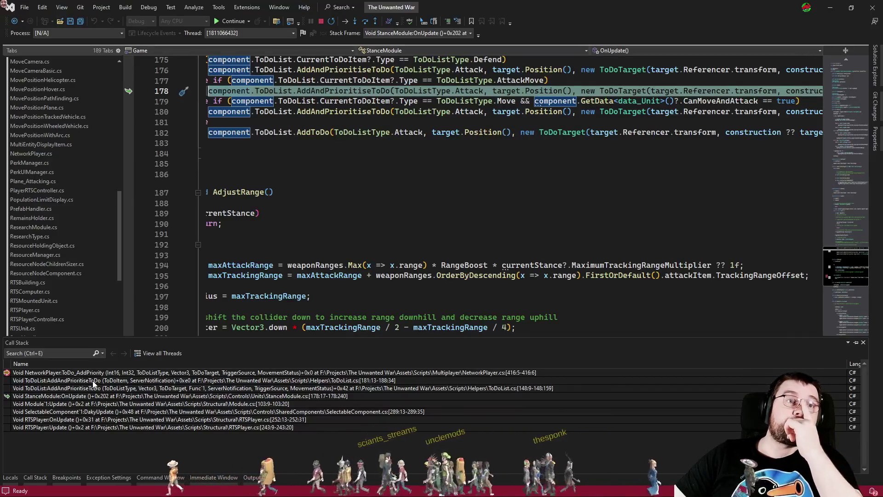
click(440, 165)
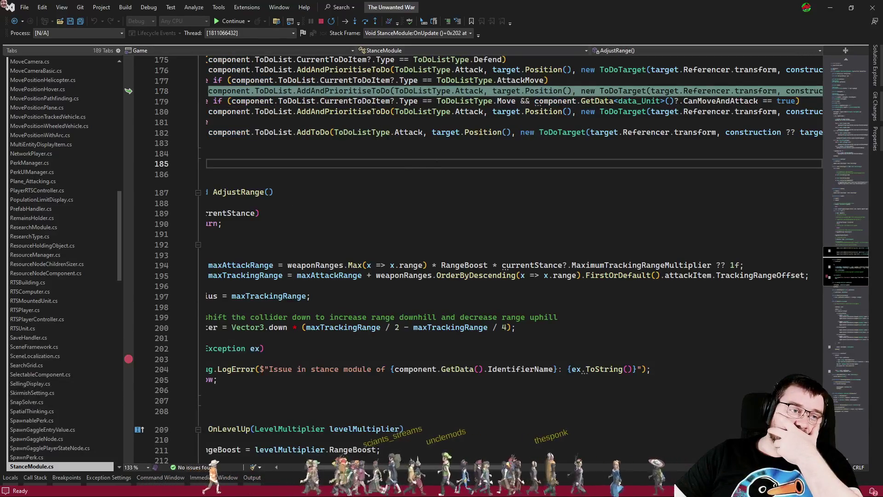
scroll(273, 133, up, 6)
mouse_move(274, 133)
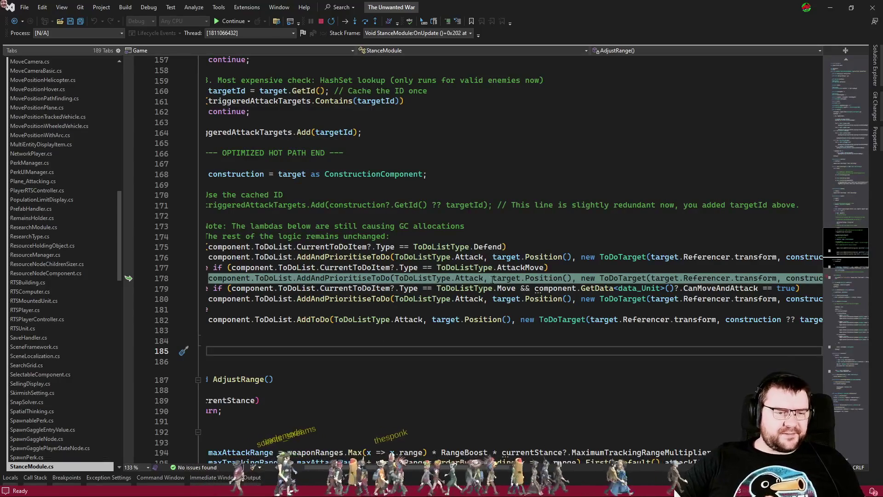
mouse_move(495, 279)
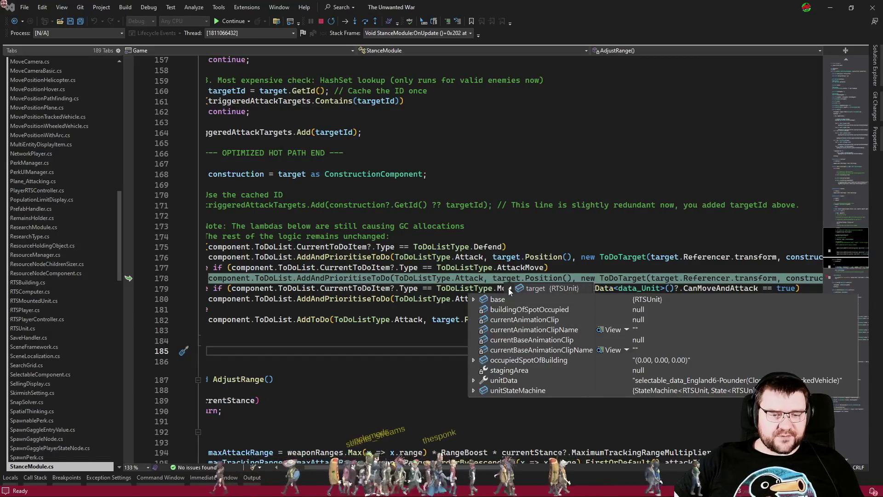
click(555, 245)
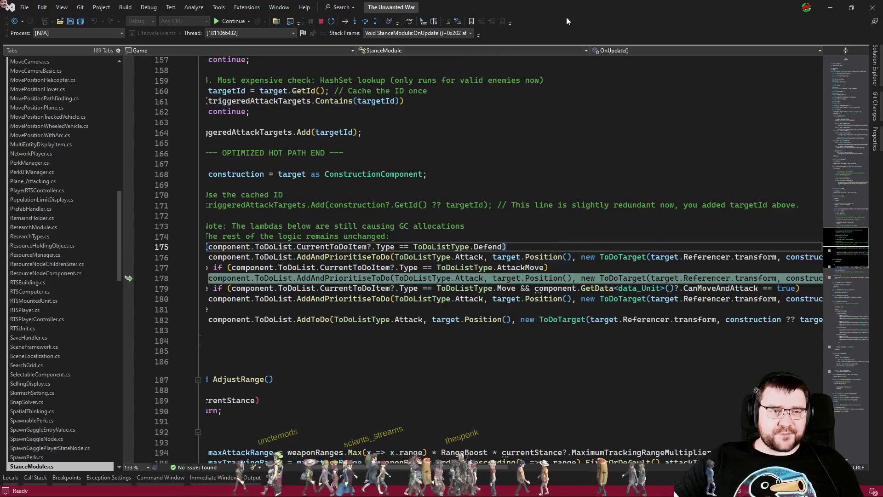
Resume the game with F5, then return focus to the StanceModule code
key(F5)
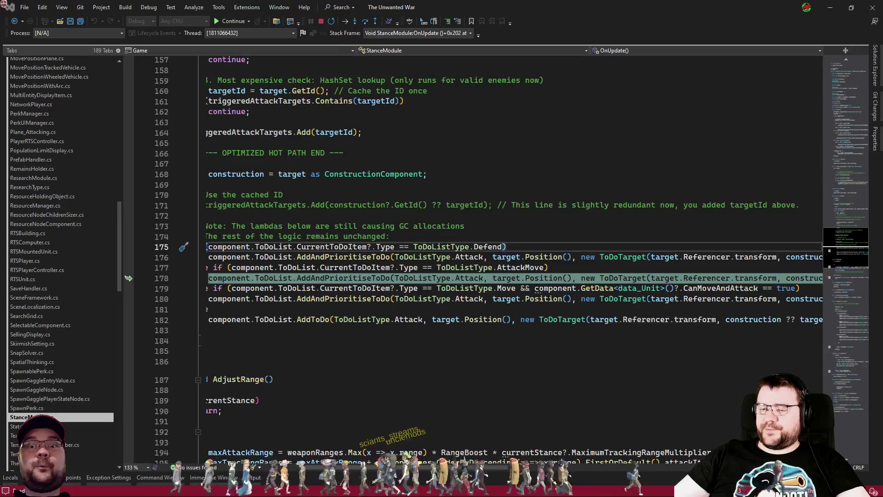
click(455, 330)
mouse_move(456, 471)
mouse_down()
mouse_move(556, 449)
mouse_move(606, 453)
mouse_move(394, 437)
mouse_up()
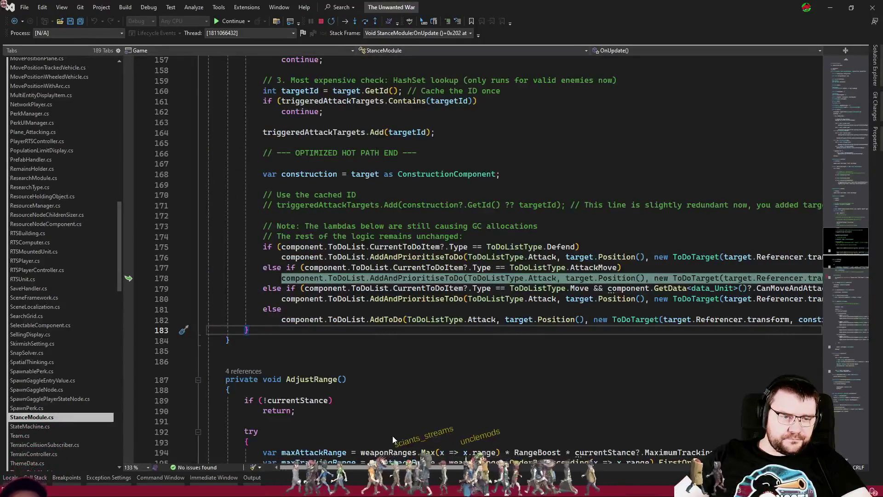
scroll(624, 262, down, 5)
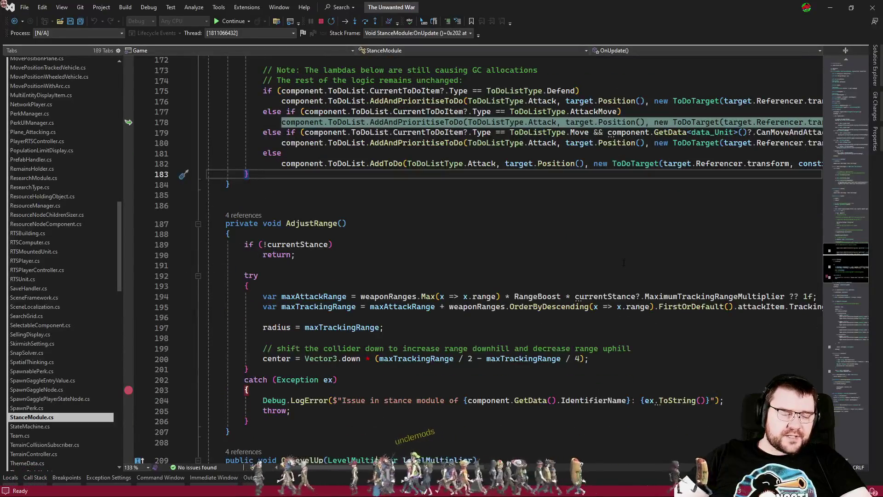
scroll(623, 263, up, 1)
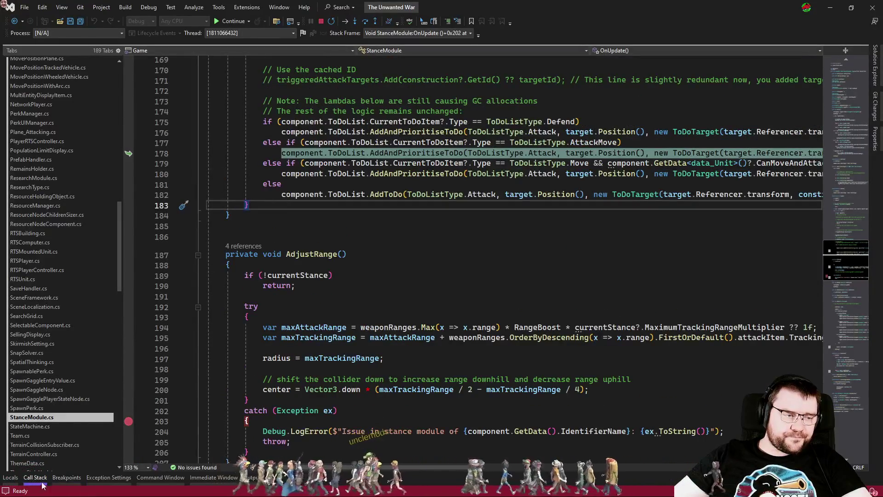
Walk the Call Stack frames back up to the top ToDo_AddPriority frame in NetworkPlayer.cs
click(40, 481)
double_click(98, 388)
double_click(97, 380)
double_click(98, 372)
scroll(376, 273, down, 6)
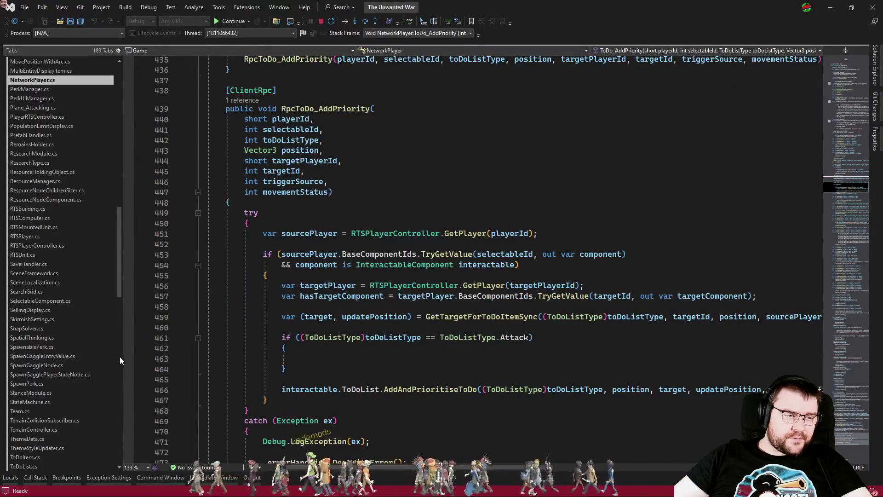
click(128, 348)
key(F5)
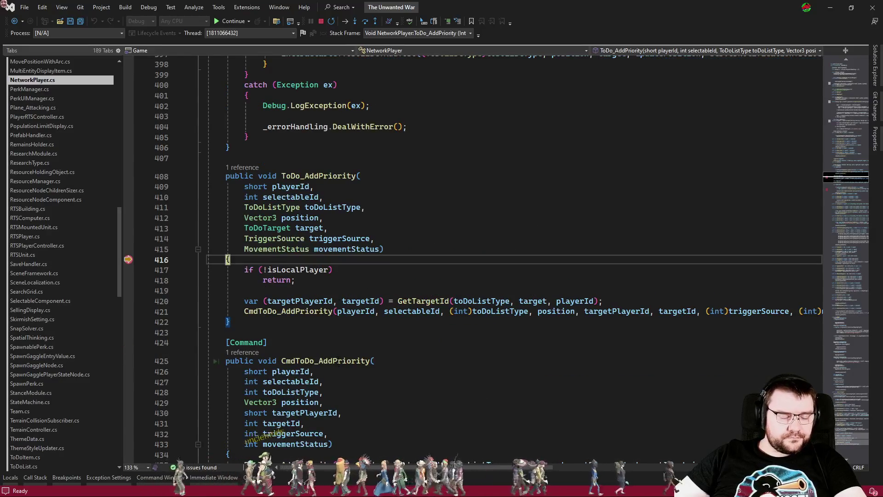
key(F5)
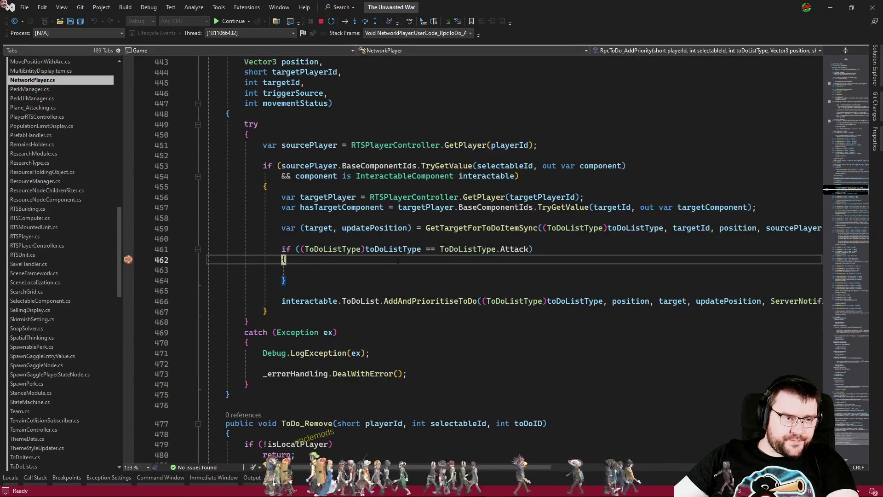
mouse_move(357, 301)
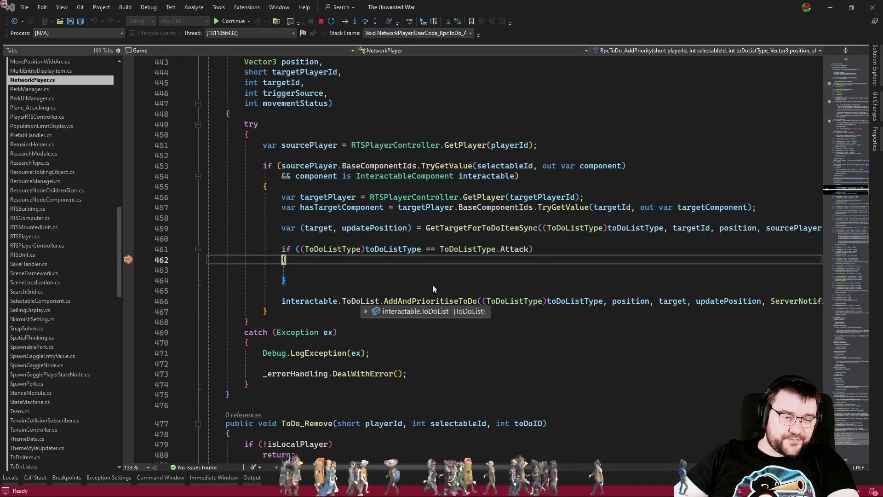
click(583, 252)
mouse_move(673, 302)
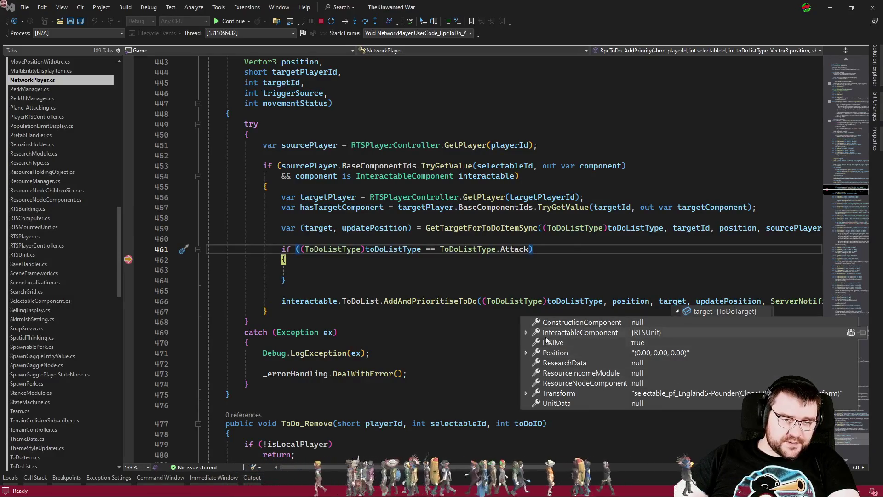
mouse_move(527, 332)
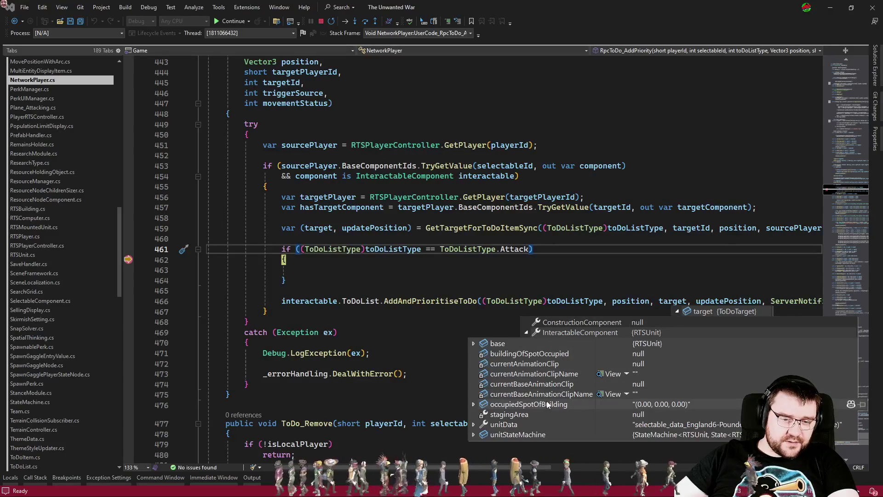
click(392, 282)
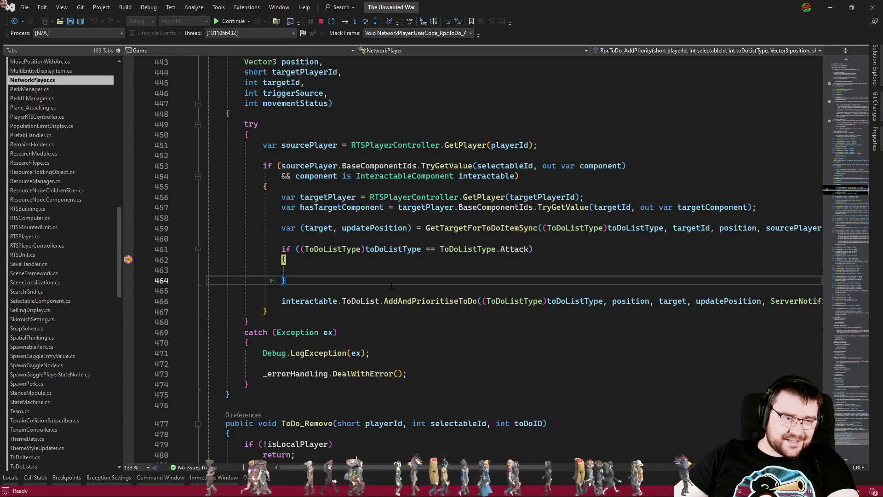
click(161, 259)
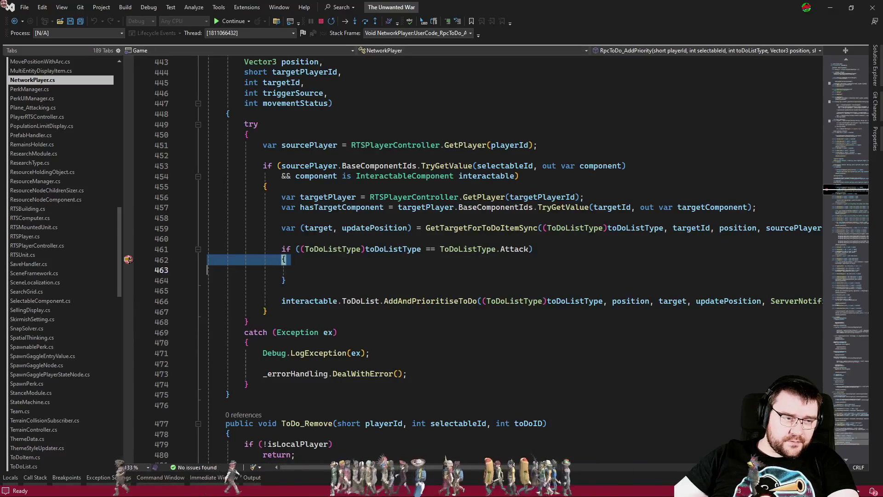
click(128, 259)
Continue past the breakpoint with F5 so the battle simulation runs again
key(F5)
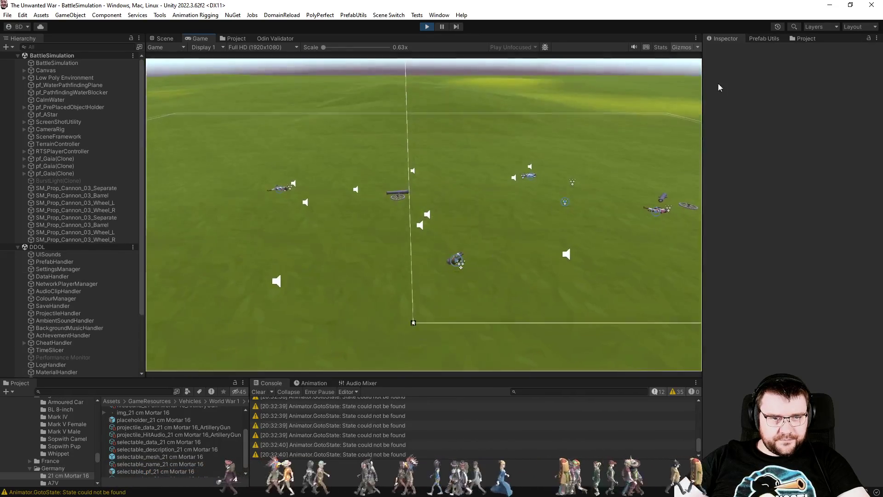
Toggle Gizmos off and on, exit Play mode, and return to NetworkPlayer.cs at empty line 463
click(680, 46)
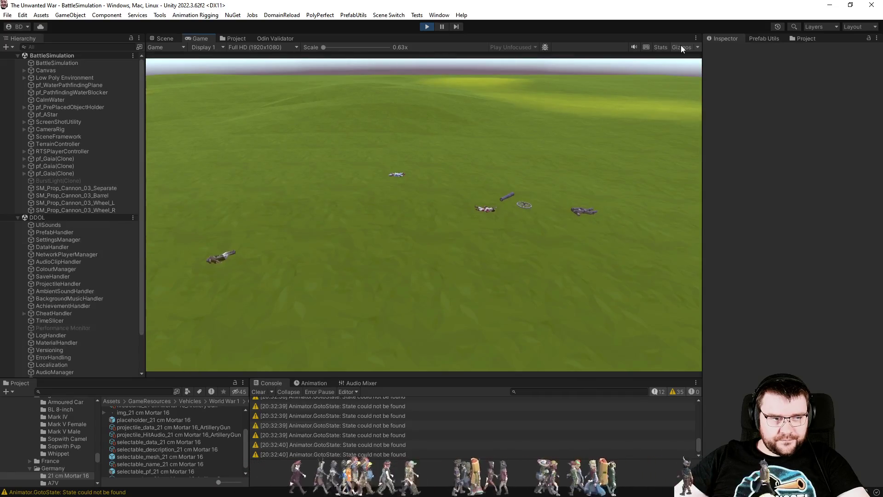
click(680, 46)
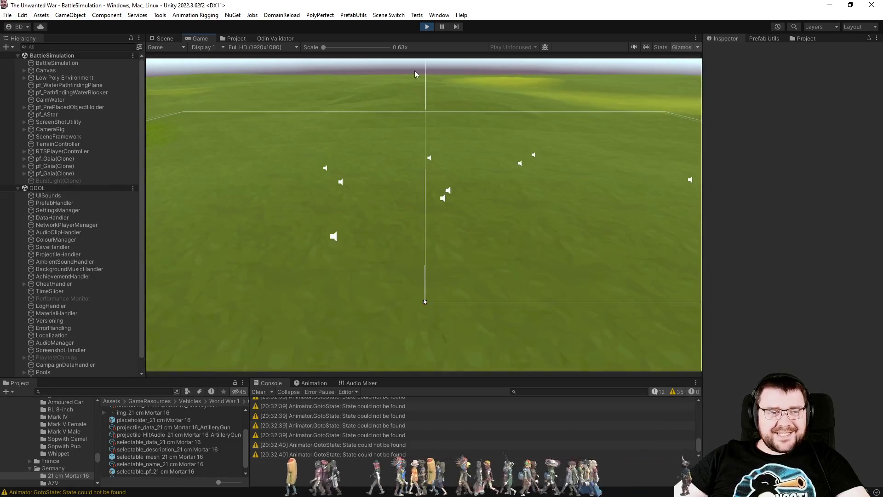
click(428, 27)
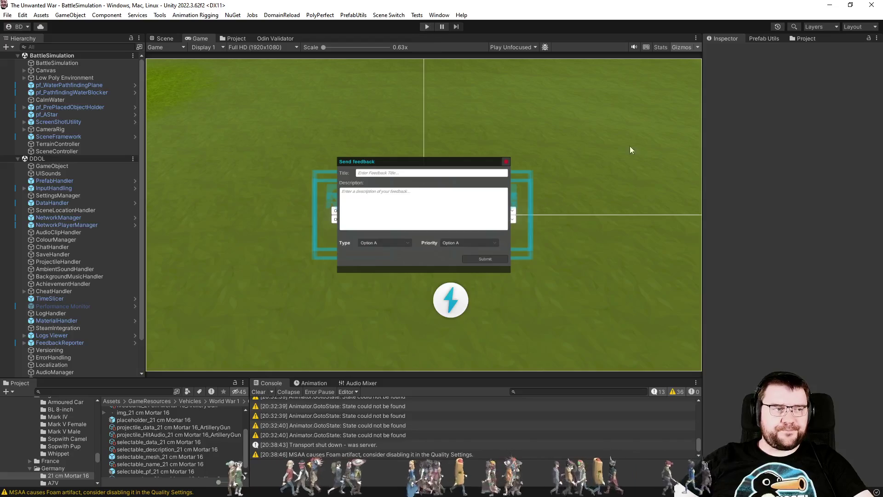
key(alt+Tab)
click(391, 269)
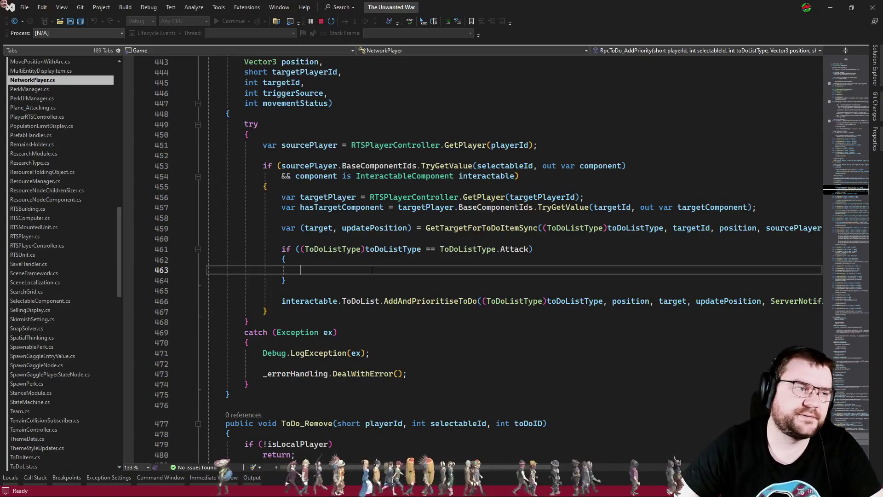
Switch to StanceModule.cs and highlight CurrentToDoItem's uses around lines 175–177
key(ctrl+Tab)
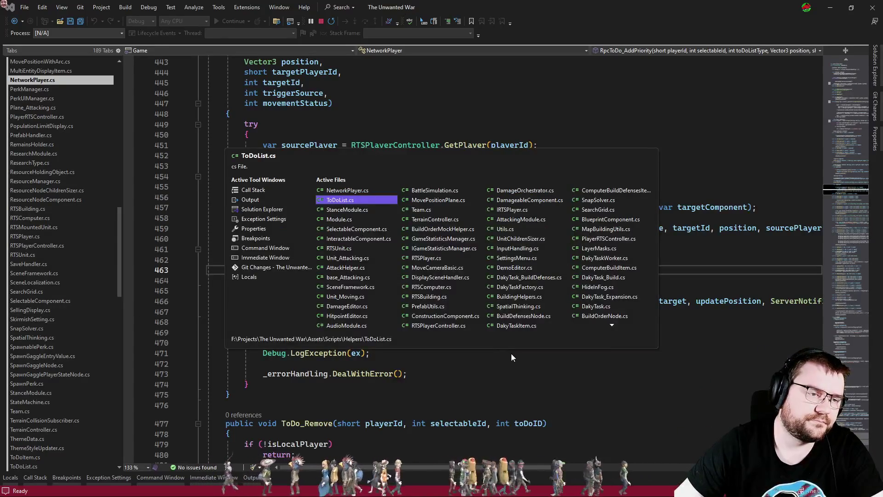
key(ctrl+Tab)
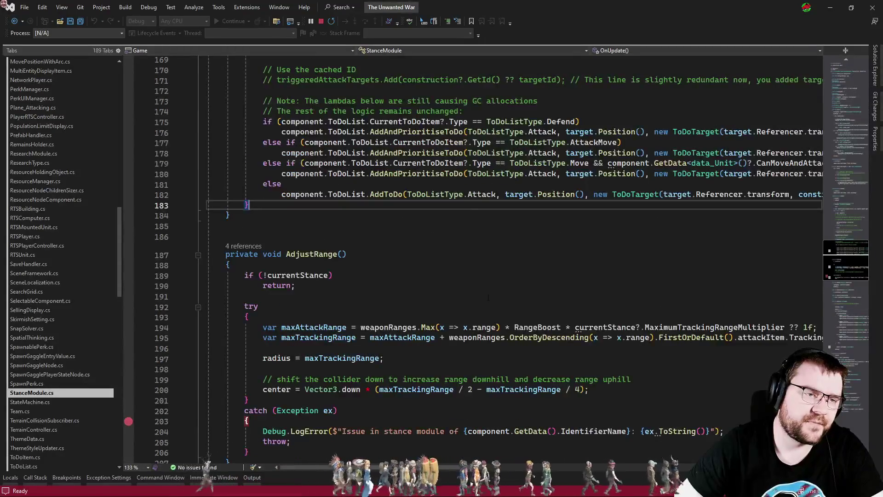
double_click(405, 121)
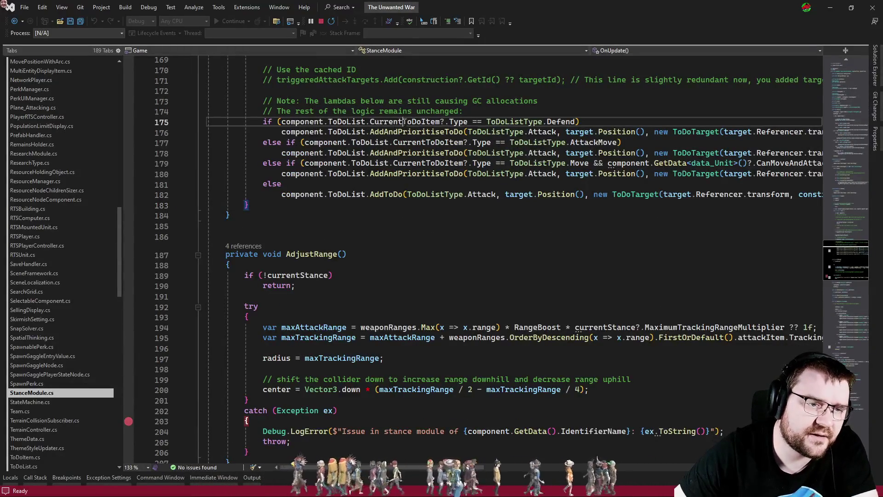
click(598, 123)
click(670, 143)
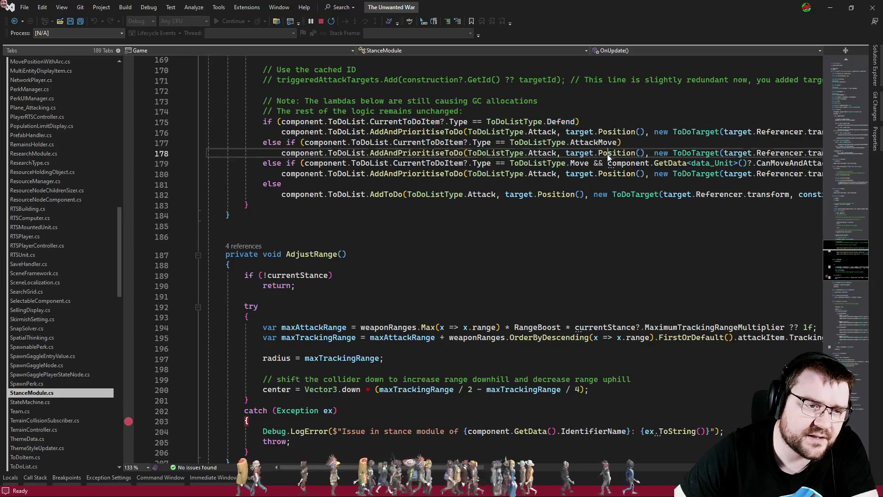
Select the AttackMove condition on line 177 and the AddAndPrioritiseToDo call on line 178, then move into AdjustRange
drag(669, 143, 208, 143)
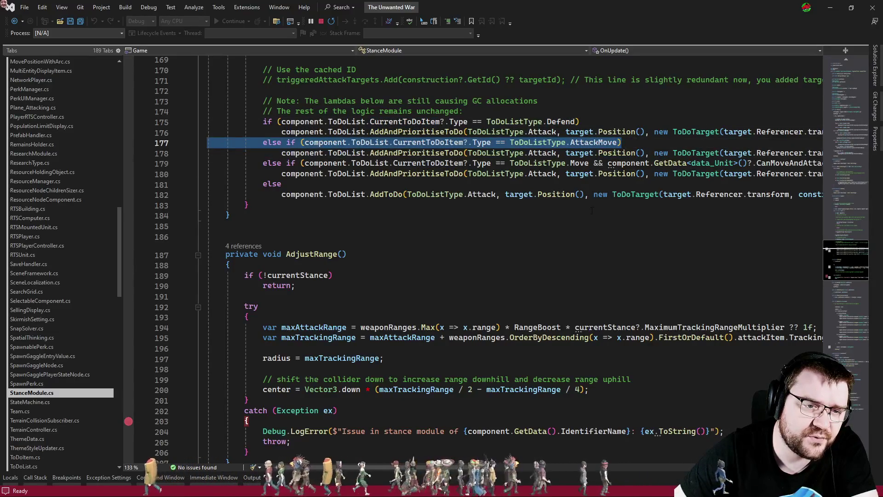
mouse_move(370, 153)
mouse_down()
mouse_move(581, 153)
mouse_move(463, 152)
mouse_up()
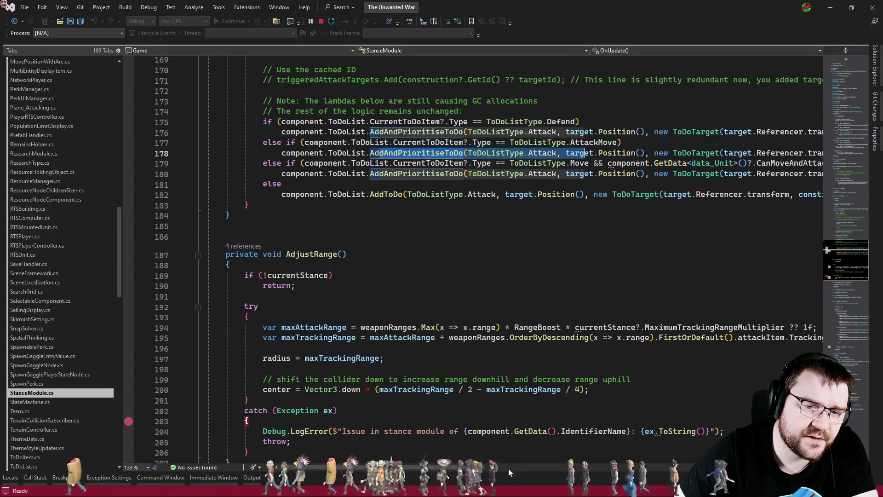
scroll(463, 153, right, 10)
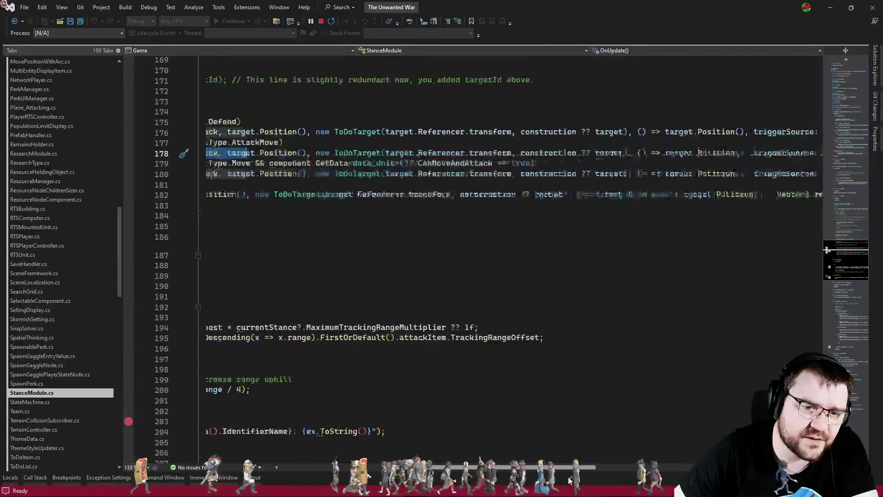
scroll(635, 153, left, 10)
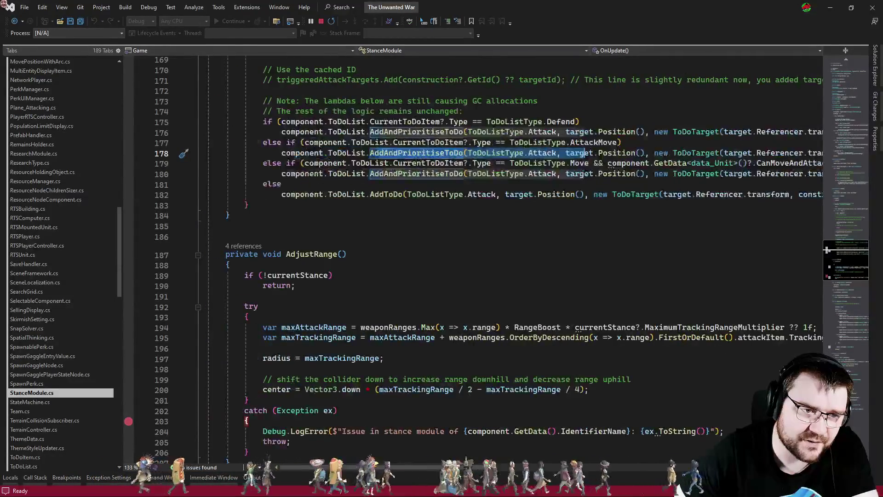
click(635, 153)
key(Up)
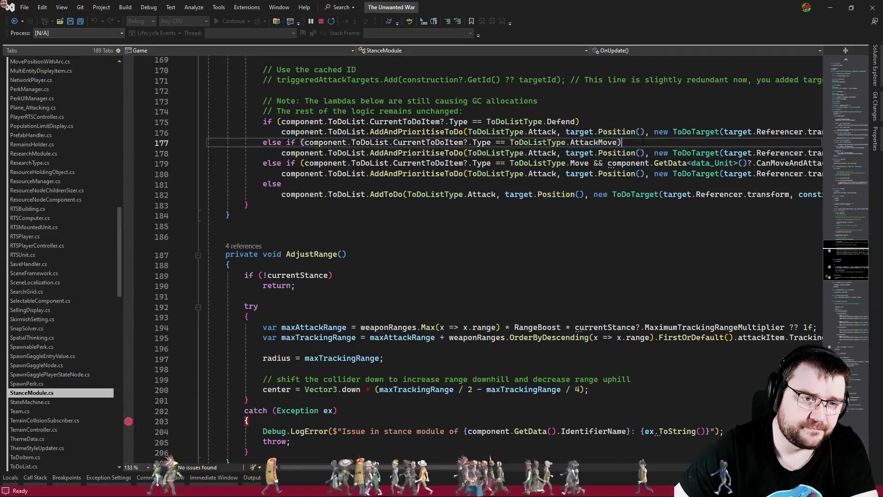
key(Down)
key(shift+Home)
key(shift+Home)
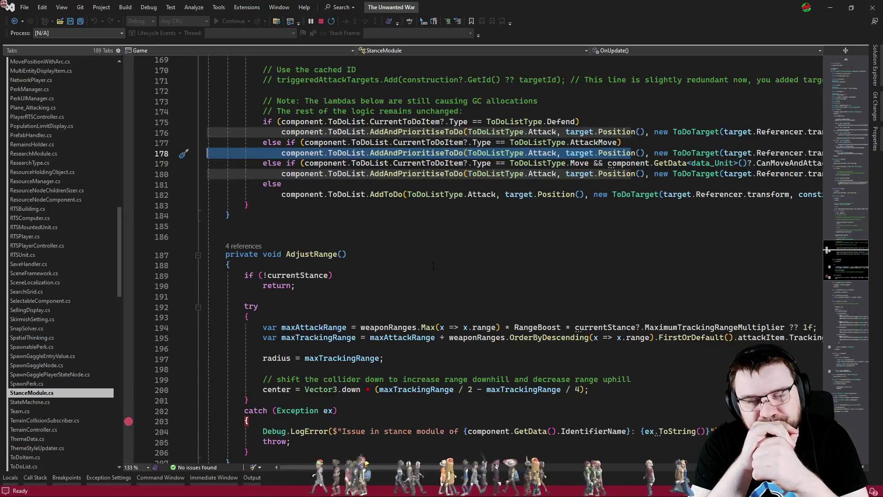
click(433, 266)
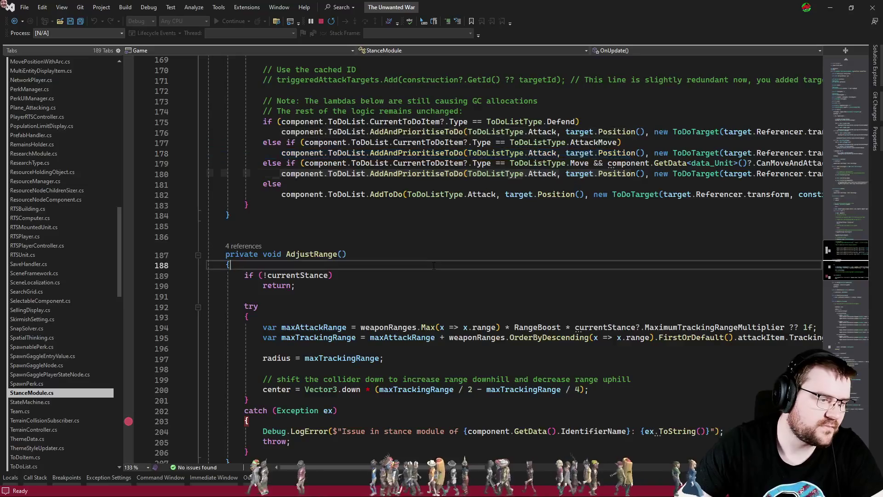
Switch to Unit_Moving.cs and add a blank line after UpdateMovePosition(targetPosition) in UpdateState
key(ctrl+Tab)
key(ctrl+Tab)
key(ctrl+Tab)
key(ctrl+Tab)
key(ctrl+Tab)
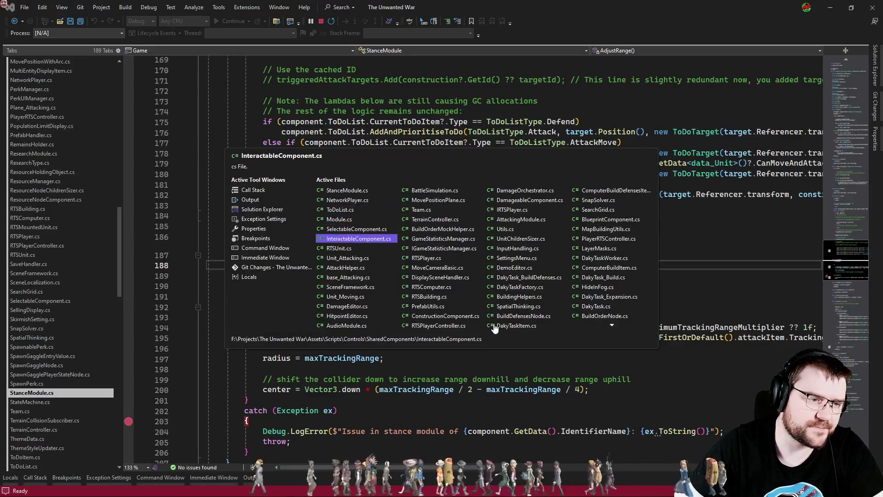
key(ctrl+shift+Tab)
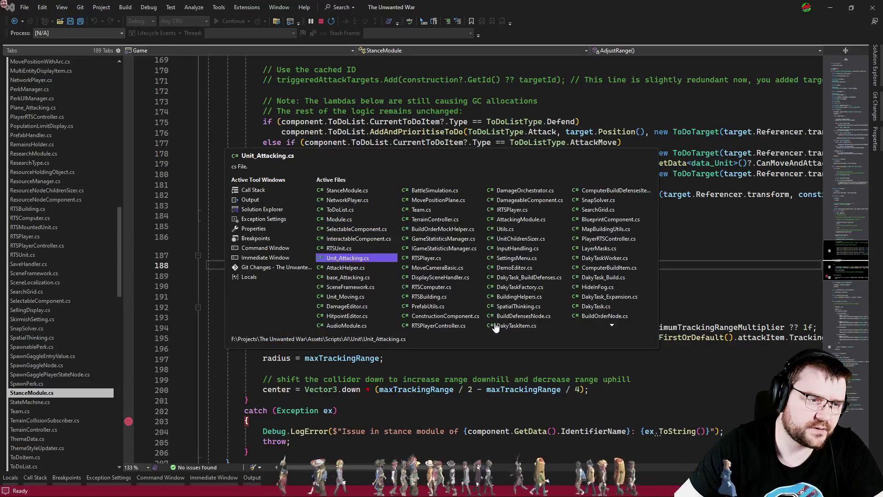
key(ctrl+Tab)
key(ctrl+Tab)
key(ctrl+Tab)
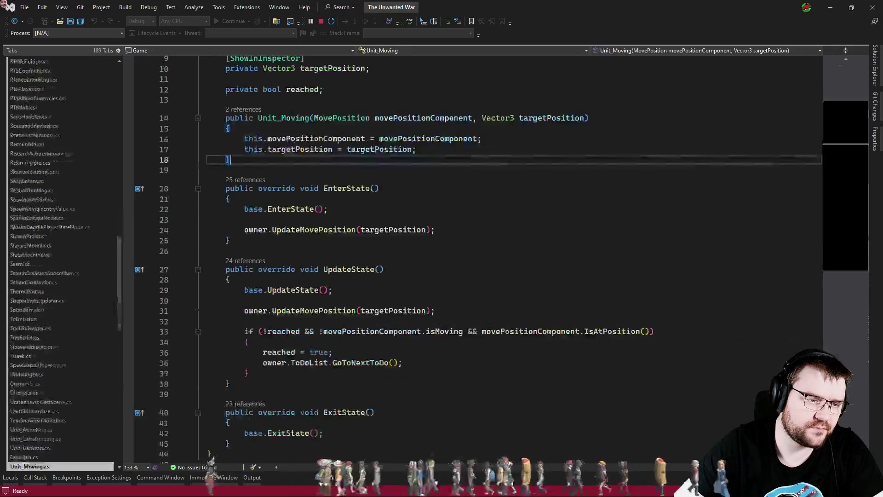
scroll(526, 259, down, 2)
click(408, 146)
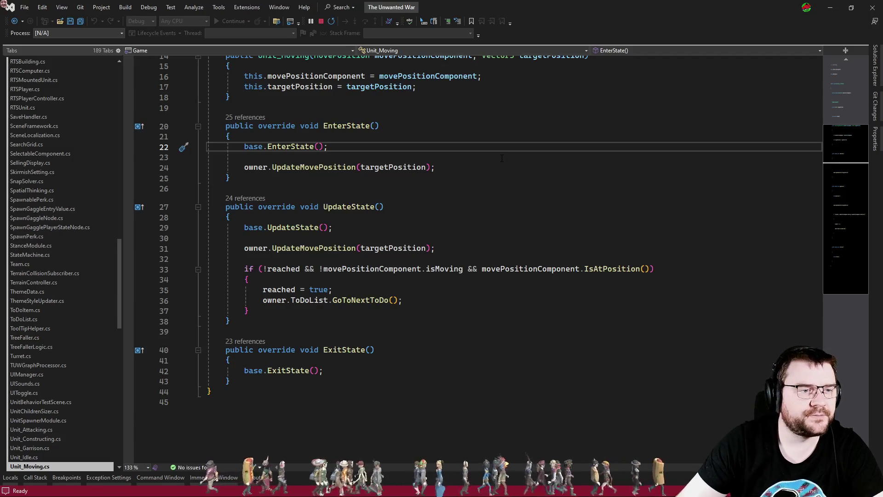
scroll(502, 158, down, 2)
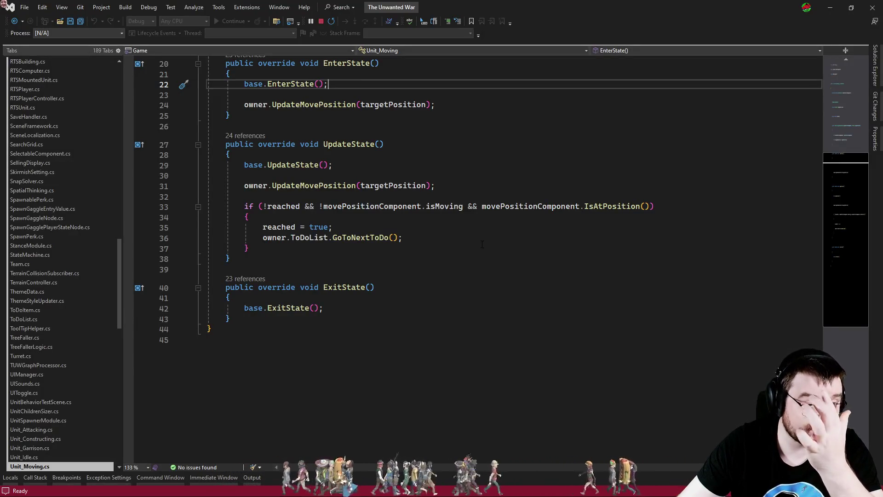
click(448, 187)
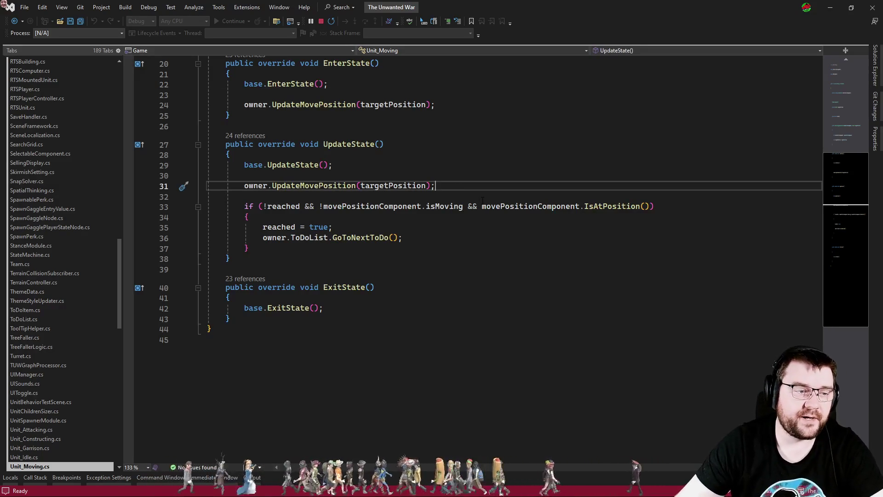
key(Return)
key(Return)
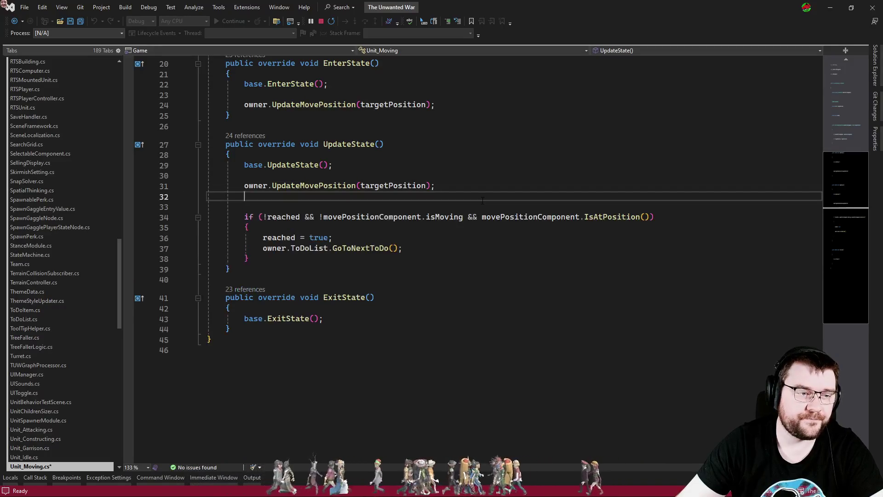
Write an owner.ToDoList.TriggeredItems.Count check whose block calls owner.ToDoList.GoToNextToDo()
text(if(owner.ToDoList.)
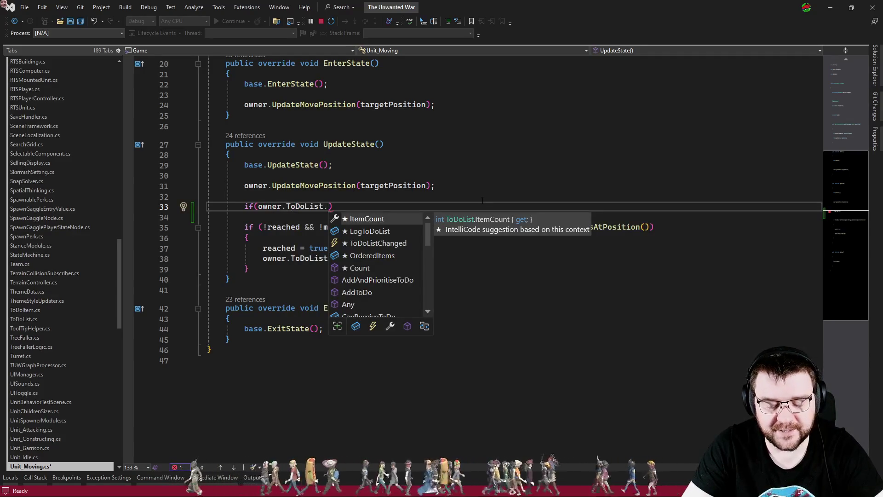
text(tri)
key(Tab)
text(.co)
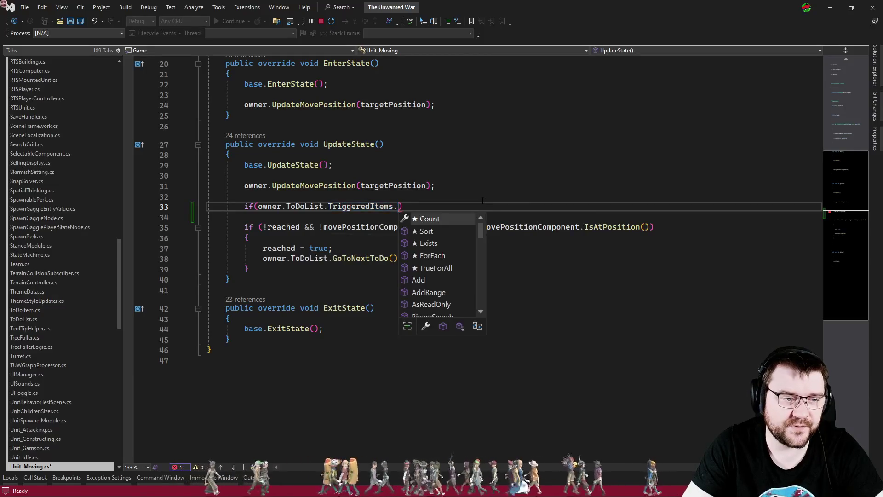
key(Tab)
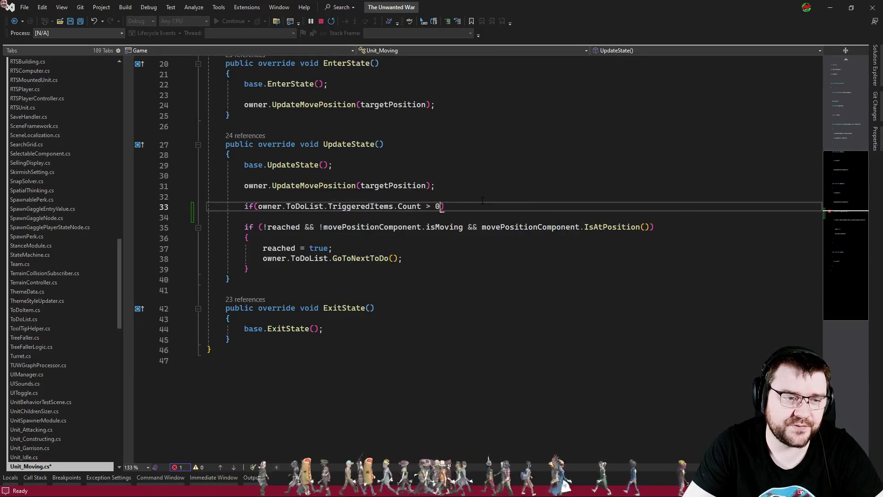
key(Return)
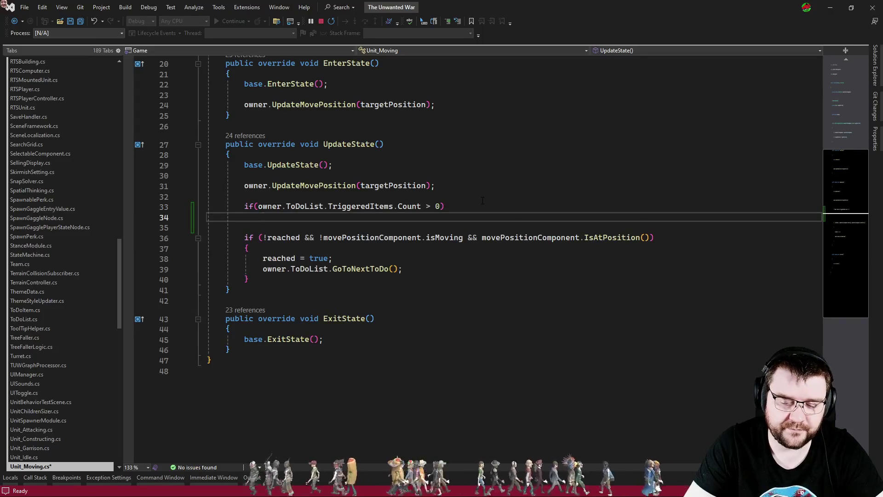
text({)
key(Return)
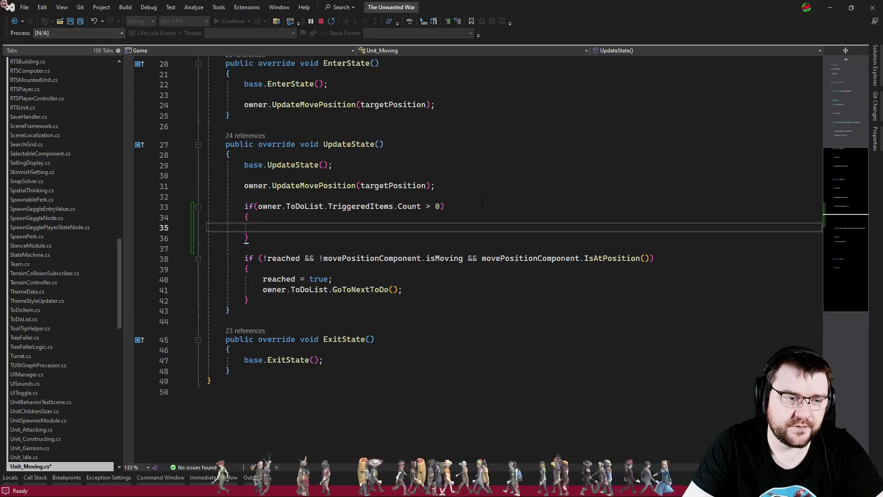
text(owner.to)
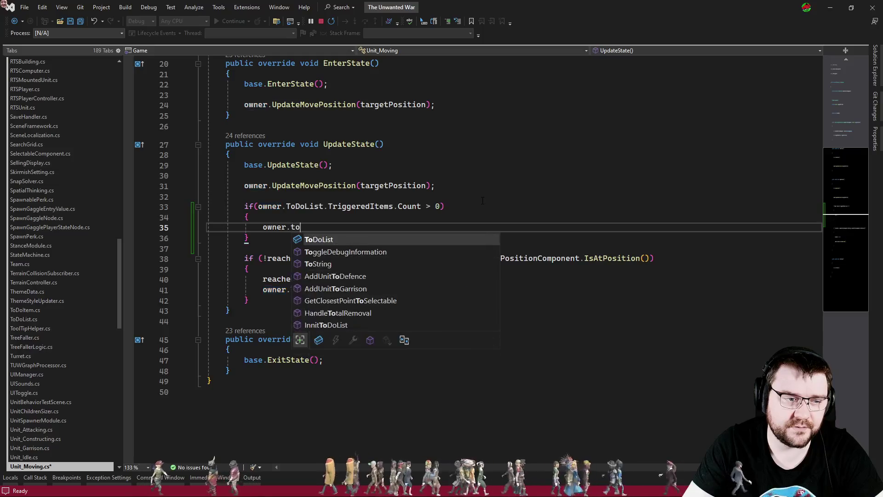
text(wner.ToDoList.go)
key(Tab)
text(();)
Add 'reached = true;' inside the block, guard the condition with '!reached &&', and save
key(Up)
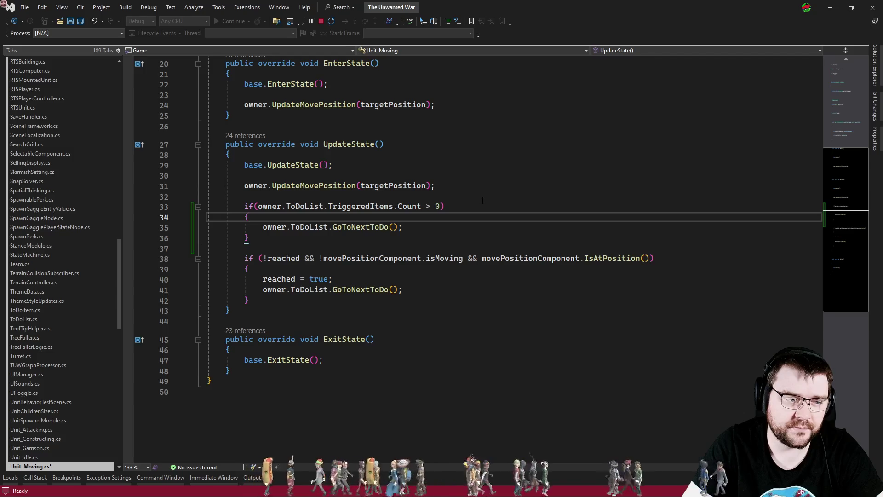
key(Return)
text(reached = true;)
key(Up)
key(Up)
key(Home)
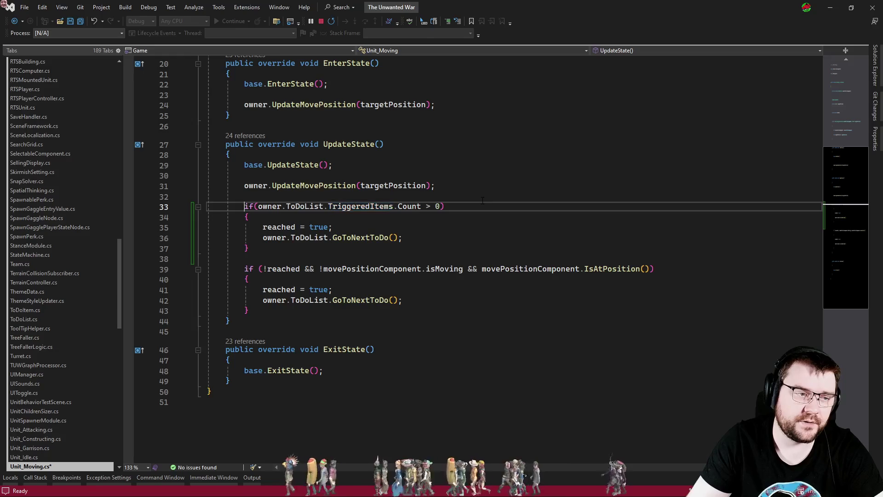
key(Right)
key(Right)
key(Right)
text(!reached )
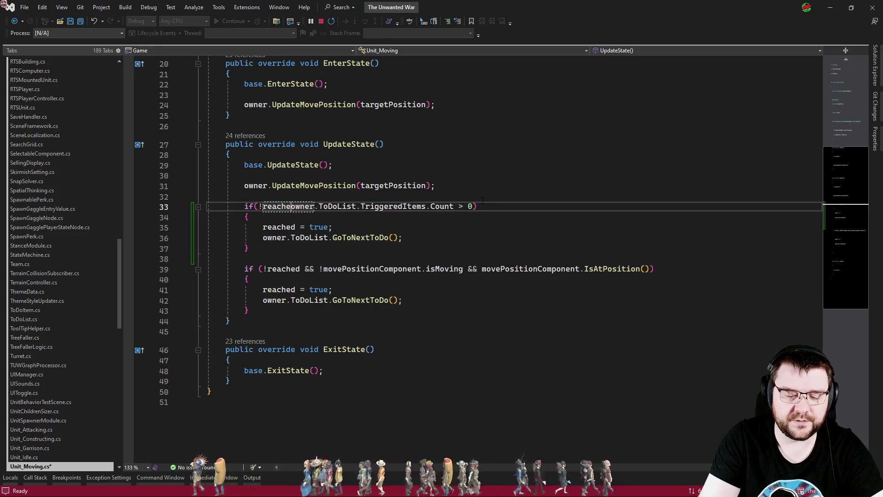
text(&&)
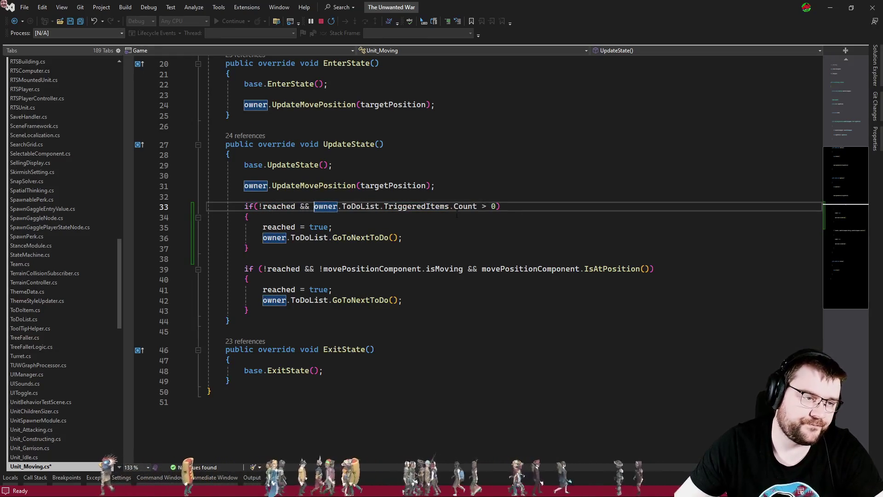
click(439, 239)
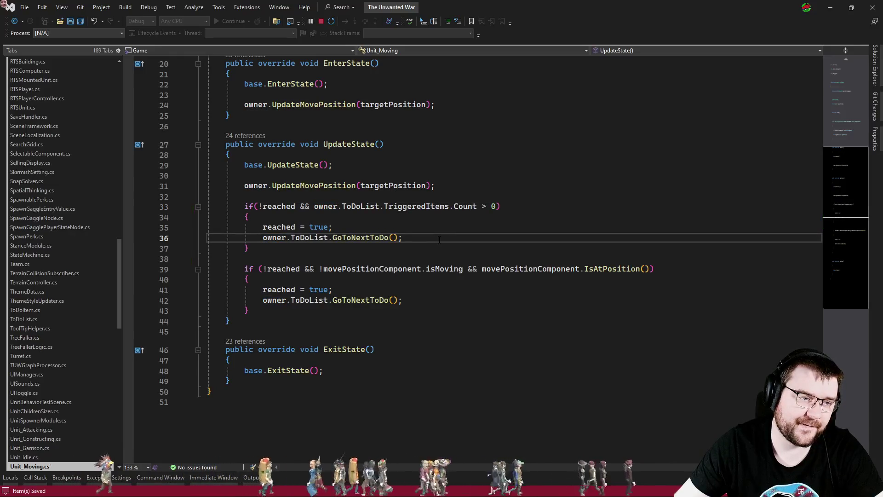
key(ctrl+s)
scroll(457, 228, up, 1)
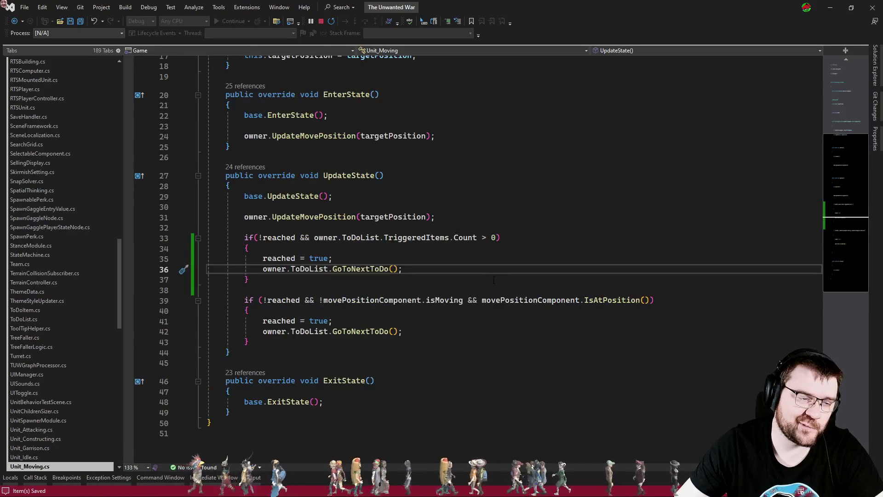
Add 'owner.ToDoList.CurrentToDoItem.Type == ToDoListType.AttackMove &&' to the line 33 condition, then recompile and play in Unity
click(417, 244)
double_click(419, 239)
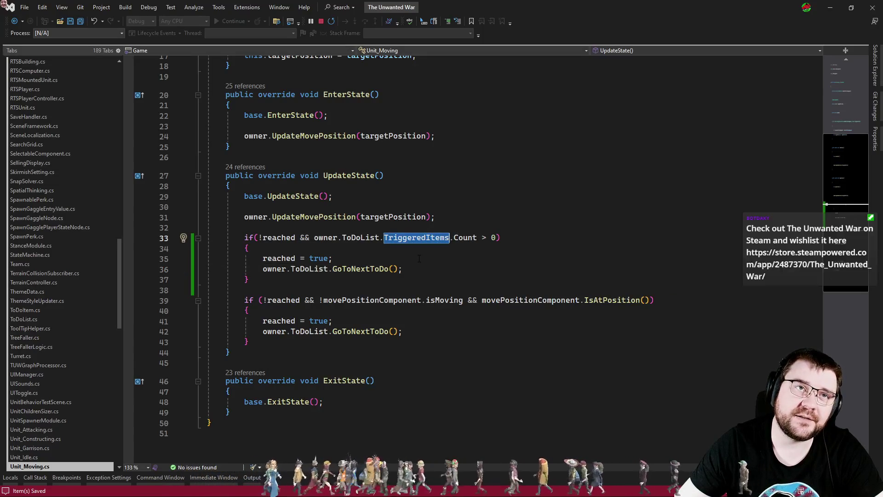
click(419, 258)
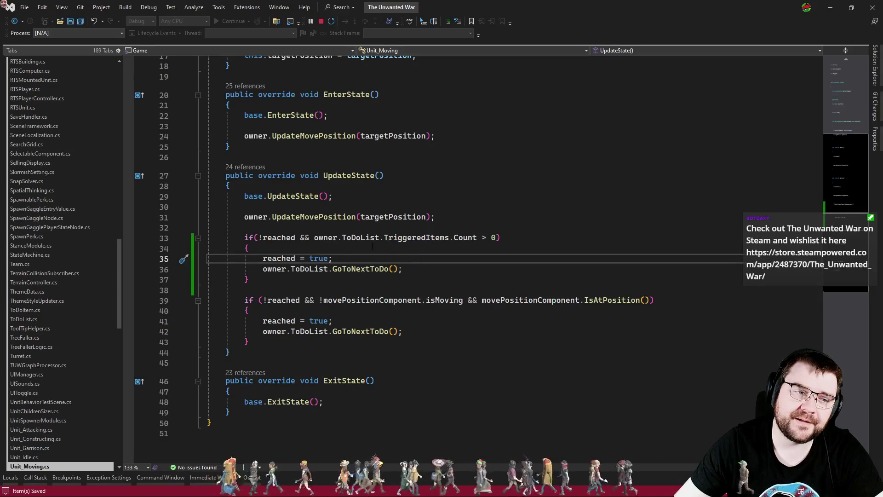
click(308, 238)
text(owner.)
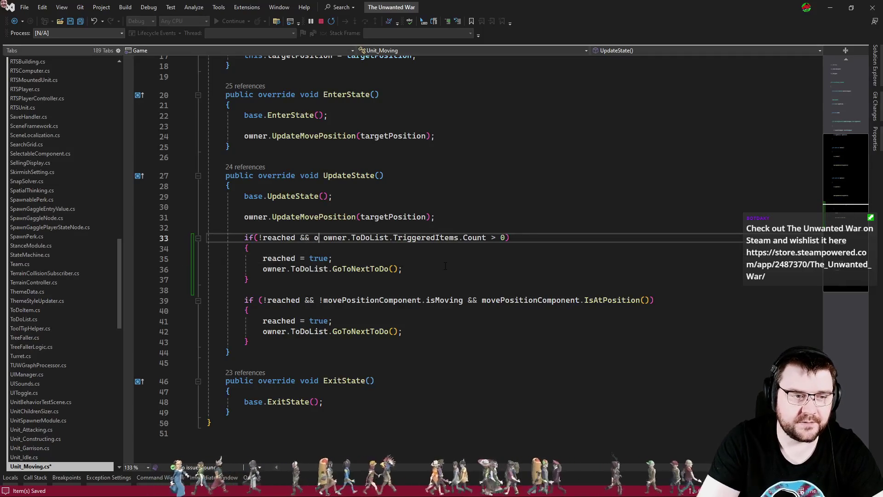
text(ToDoList.cur)
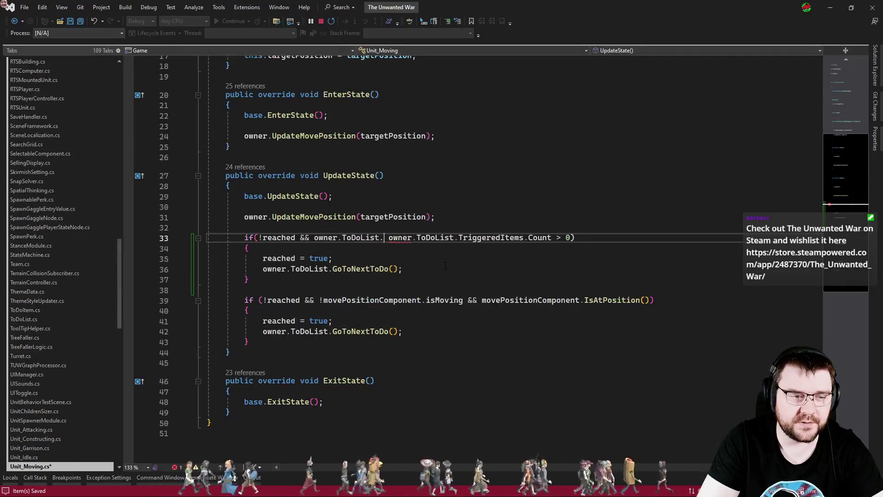
key(Tab)
text(.)
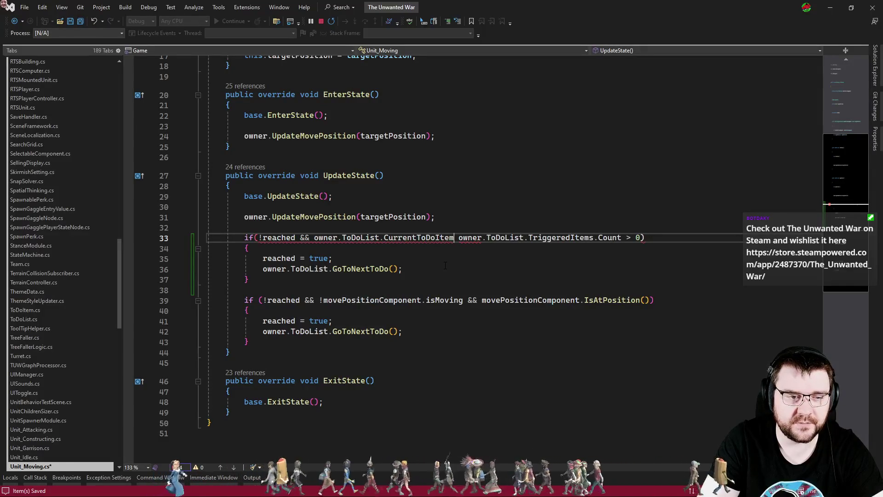
text(Type == ToDoListType.AttackMove &&)
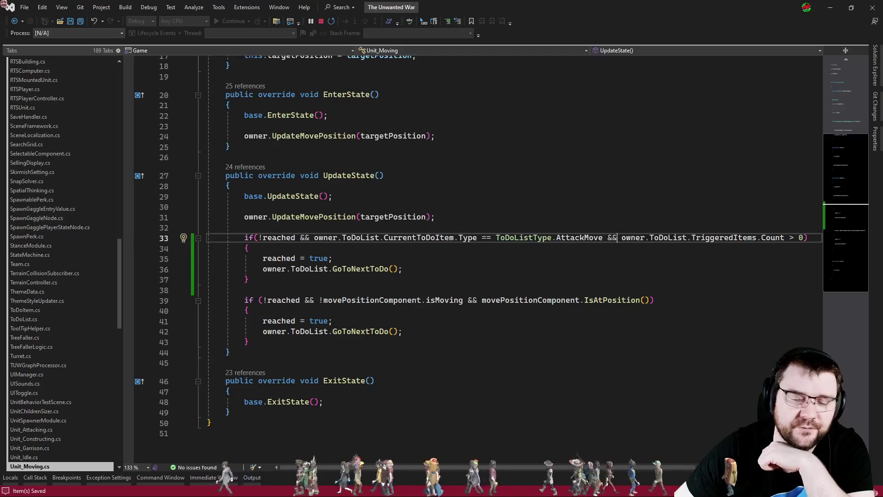
key(alt+Tab)
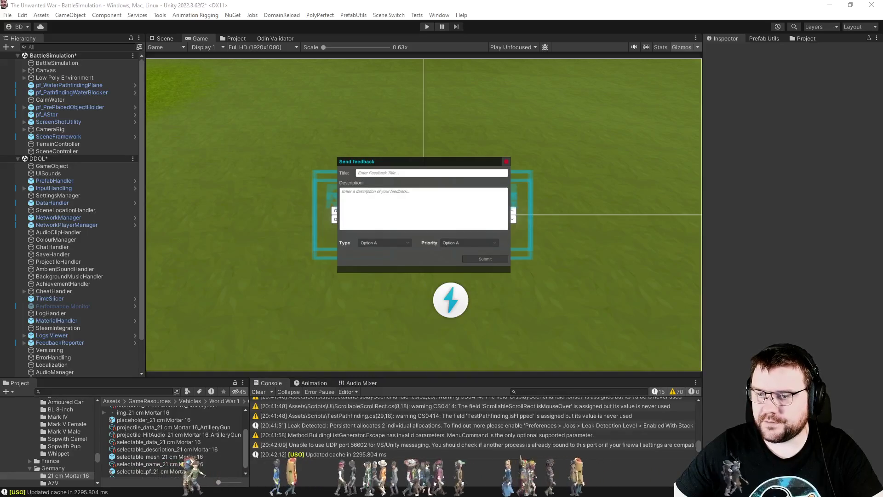
click(427, 26)
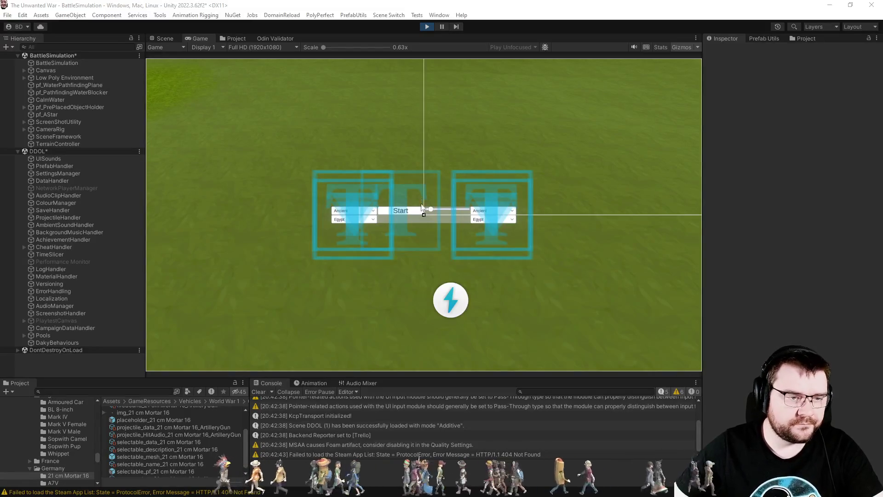
Hide gizmos, set both armies to Napoleonic with Empire of France on the right, and start the battle
click(679, 50)
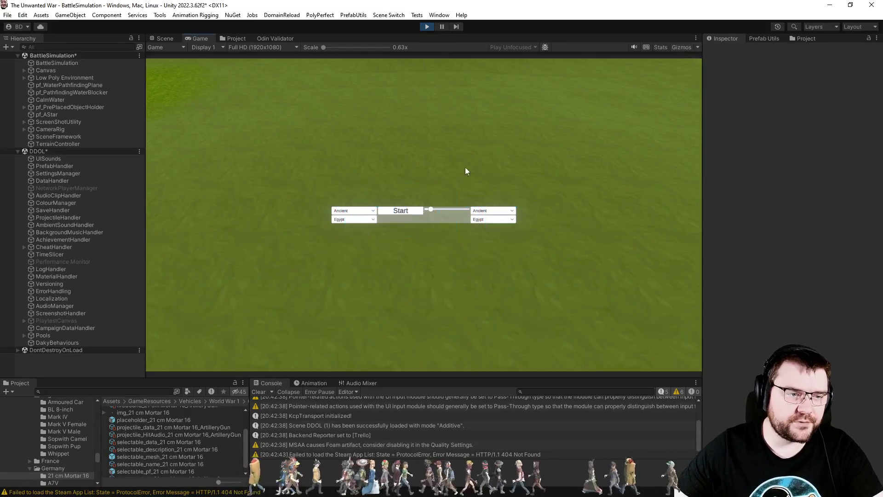
click(358, 213)
click(355, 235)
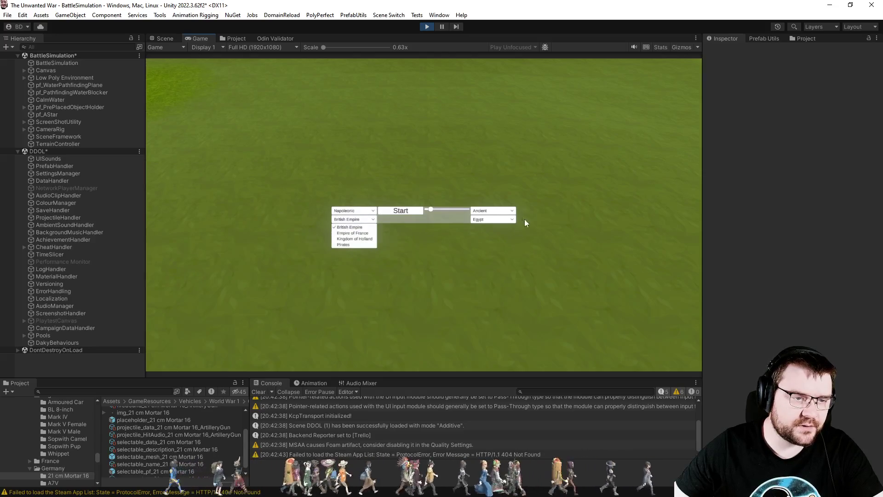
click(504, 212)
click(496, 236)
click(501, 220)
click(497, 239)
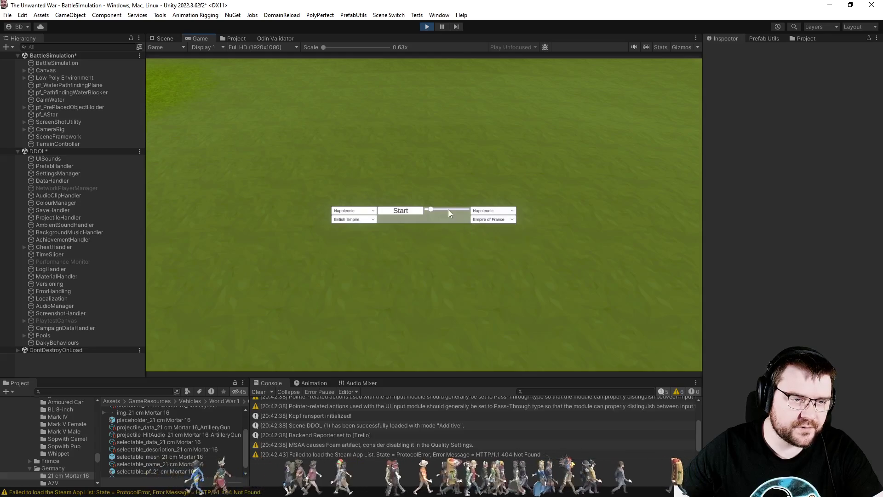
click(419, 211)
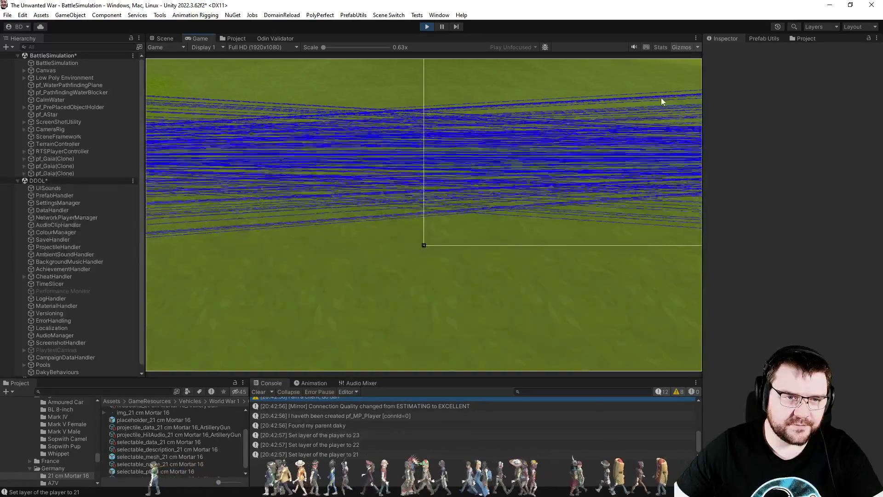
click(685, 48)
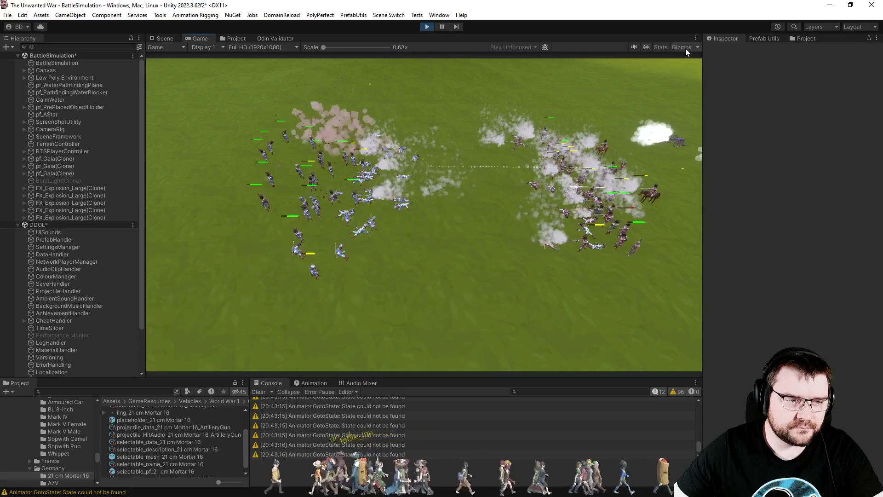
Pan, rotate and zoom the camera to watch the cannons and the battle line
scroll(478, 184, up, 2)
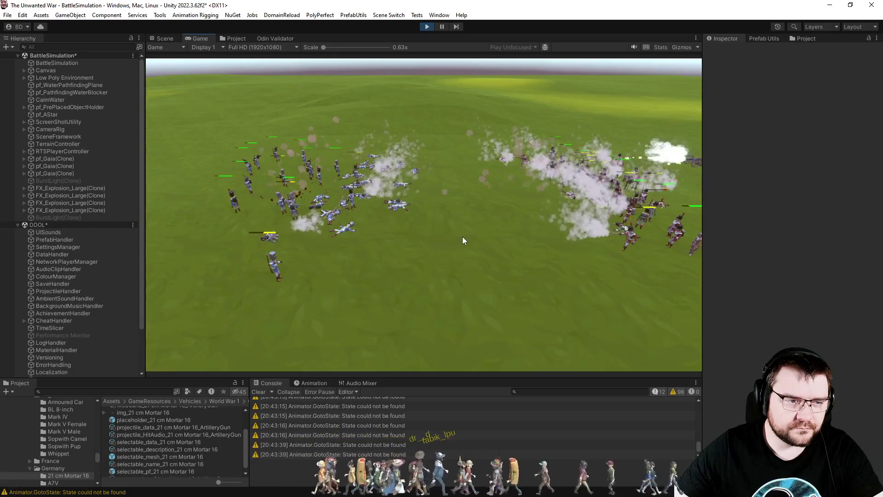
scroll(464, 237, down, 2)
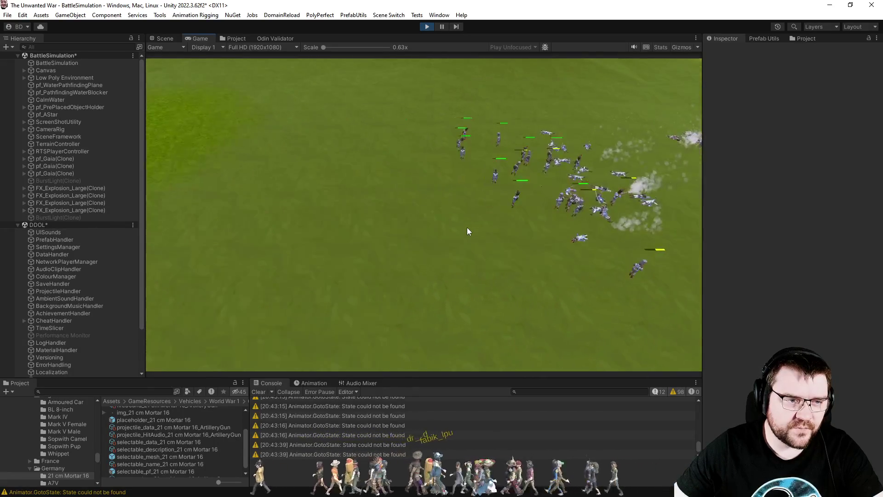
key(d)
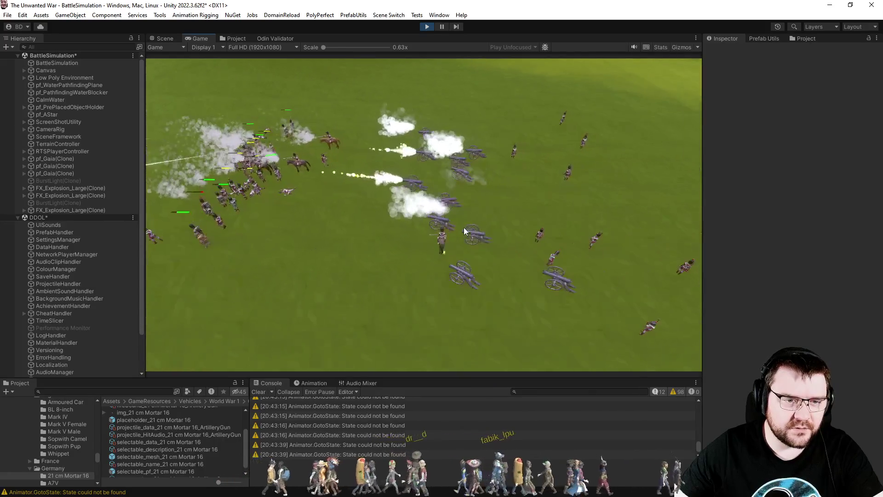
scroll(464, 227, up, 3)
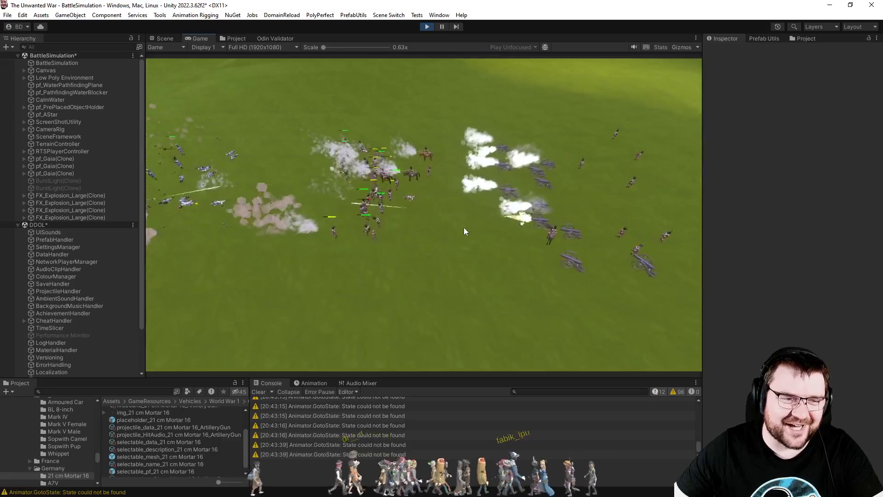
key(a)
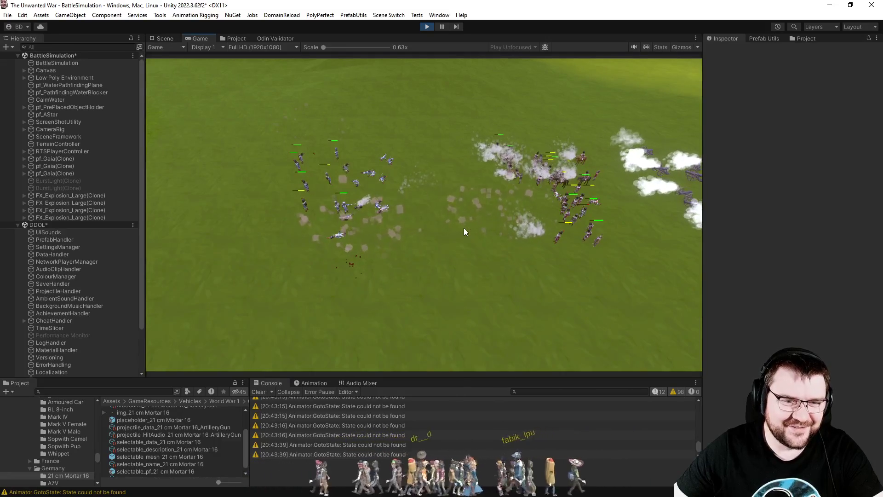
key(q)
scroll(464, 228, down, 3)
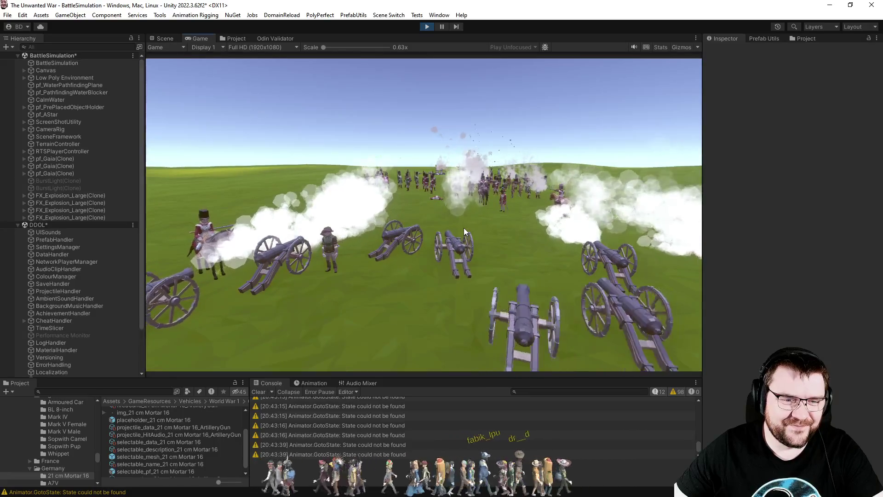
scroll(464, 228, up, 3)
key(q)
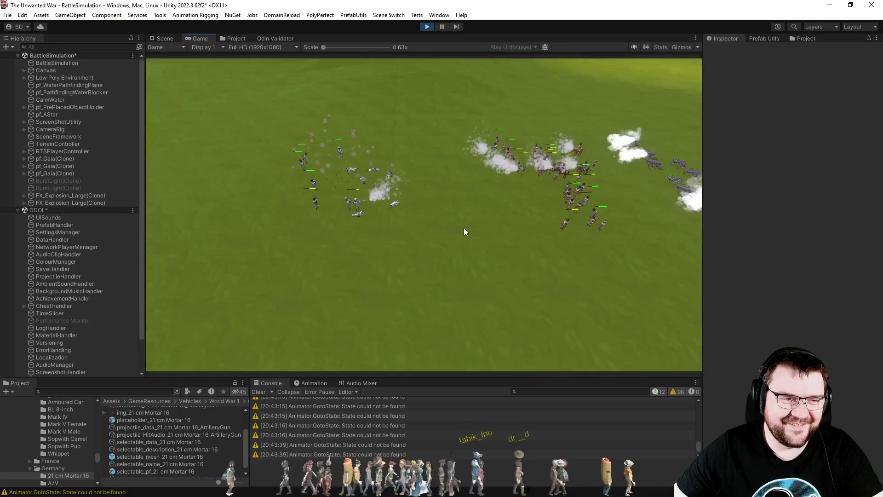
scroll(463, 227, down, 5)
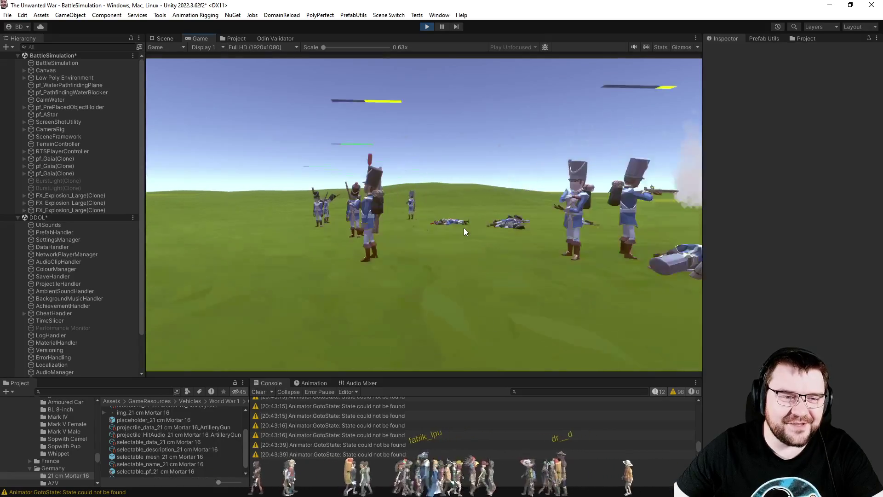
scroll(469, 209, up, 5)
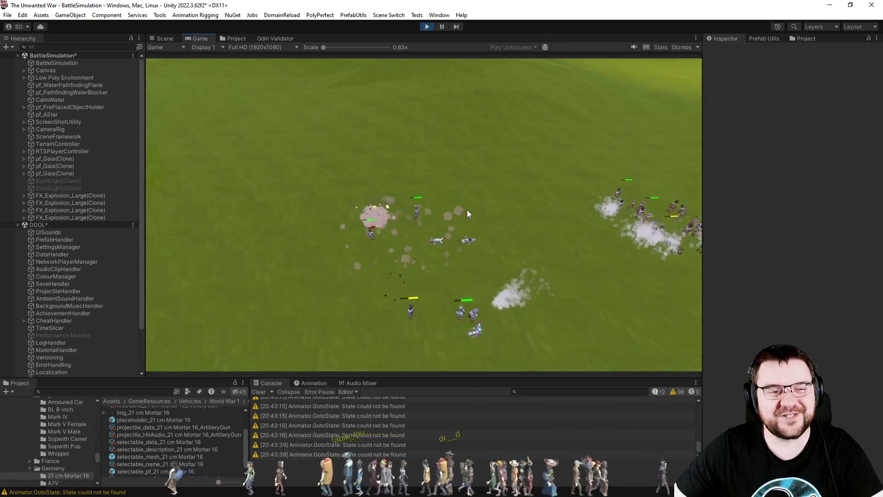
scroll(467, 210, down, 3)
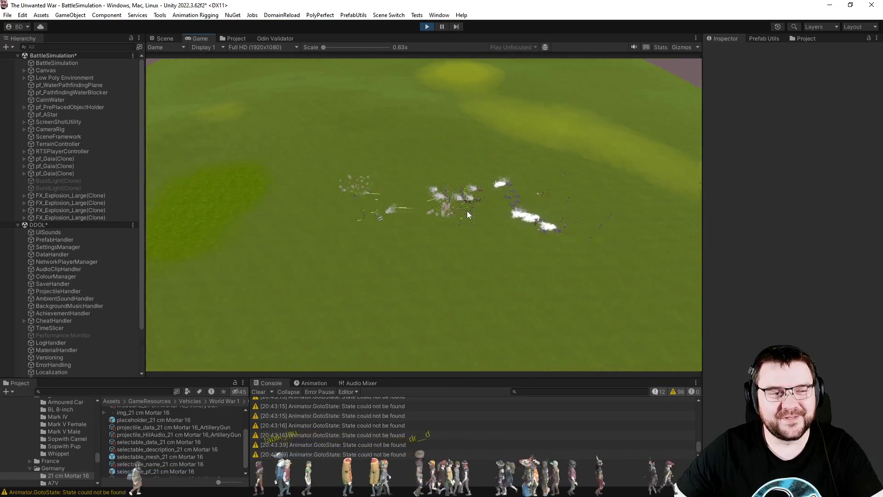
key(a)
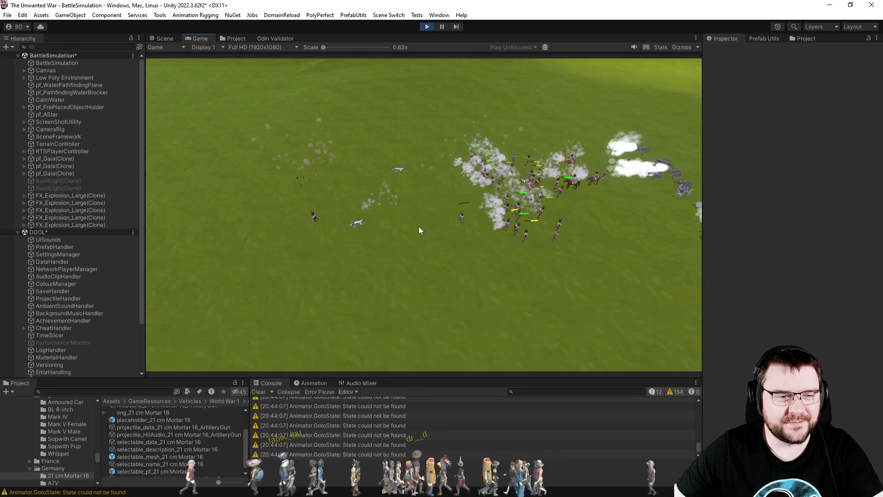
Toggle gizmos on and off, stop play mode, and switch to Visual Studio
click(675, 47)
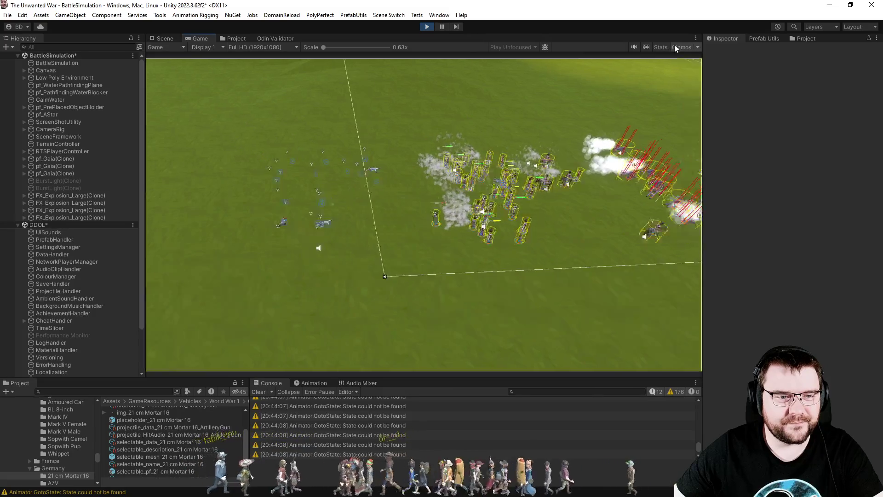
click(676, 45)
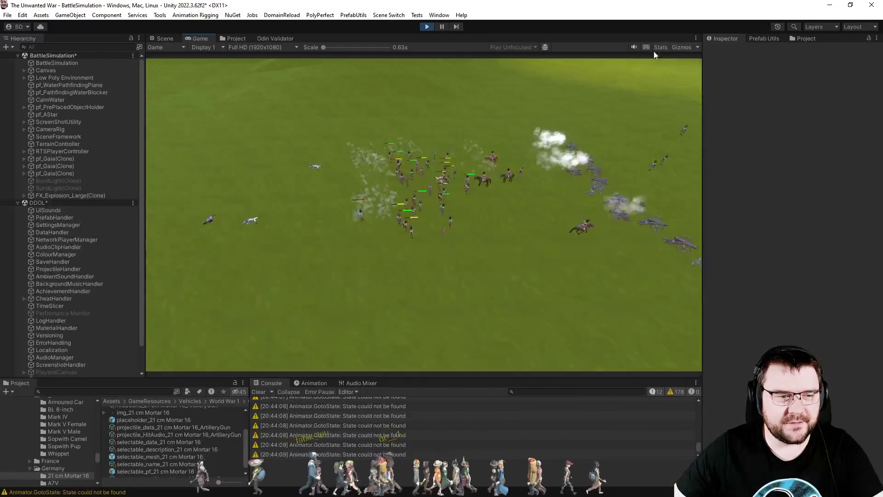
click(427, 26)
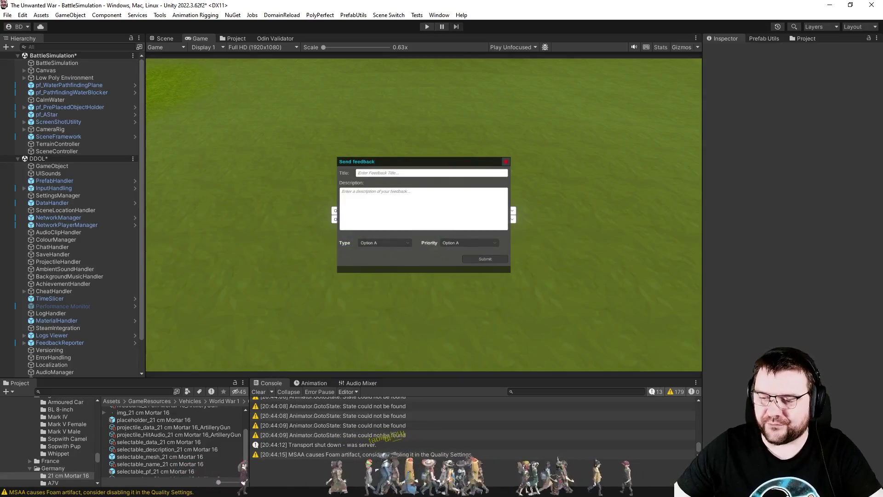
key(alt+Tab)
Replace GoToNextToDo() on line 36 with SkipCurrentToDo(), save, and return to Unity
double_click(372, 268)
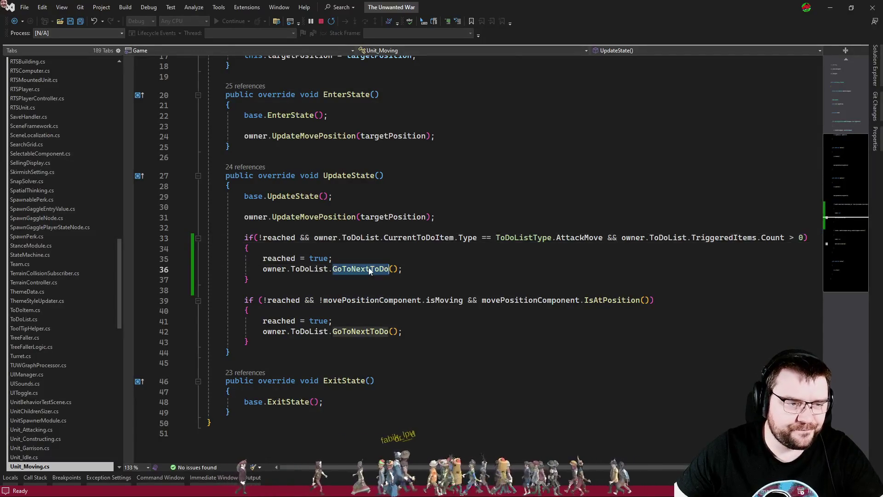
text(ski)
key(Tab)
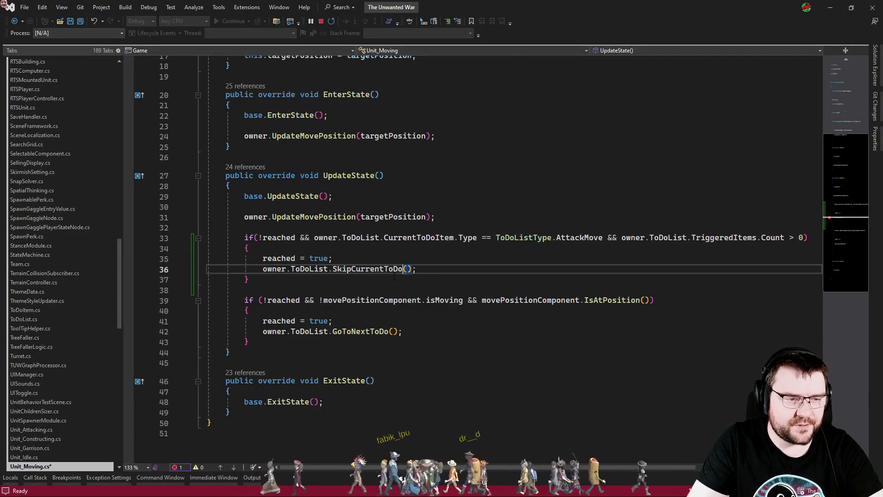
key(Up)
key(ctrl+s)
key(Up)
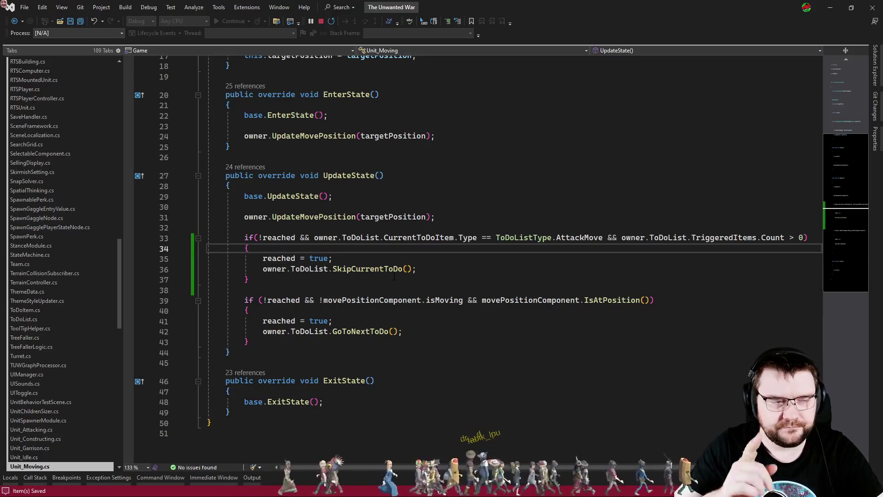
key(alt+Tab)
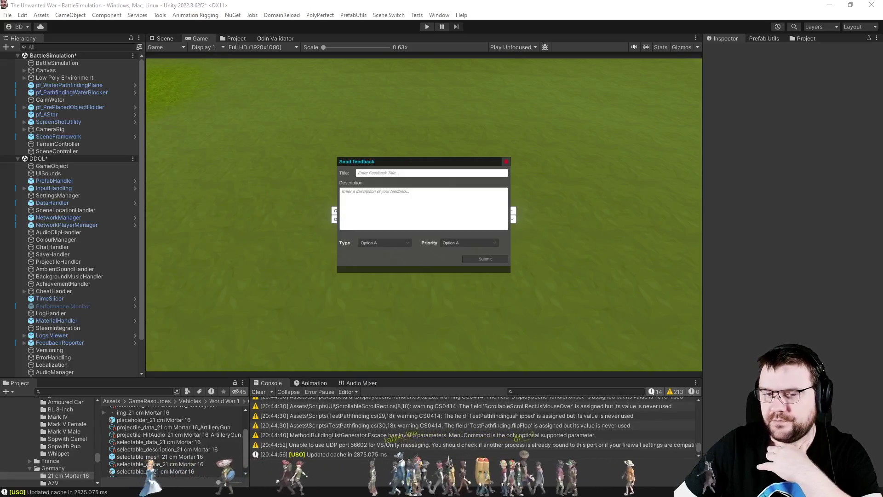
Enter play mode and start a Napoleonic British Empire versus Empire of France battle
click(427, 26)
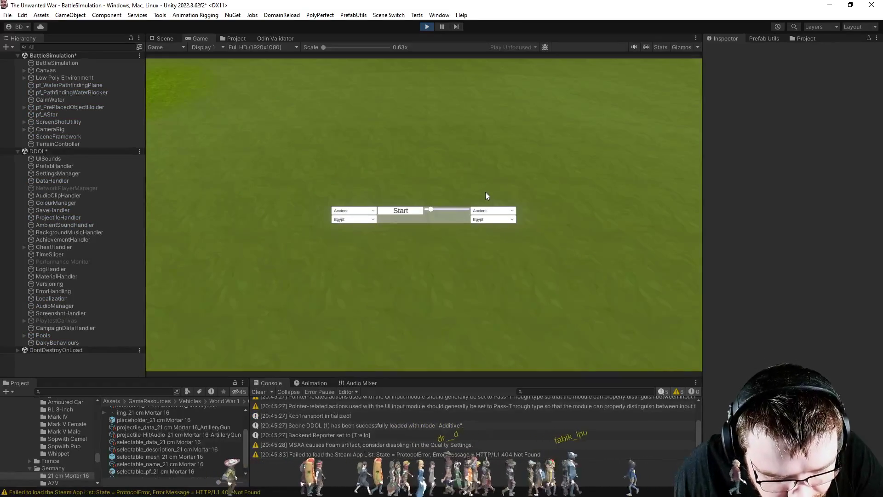
click(353, 213)
click(371, 221)
click(486, 221)
click(492, 220)
click(497, 219)
click(500, 212)
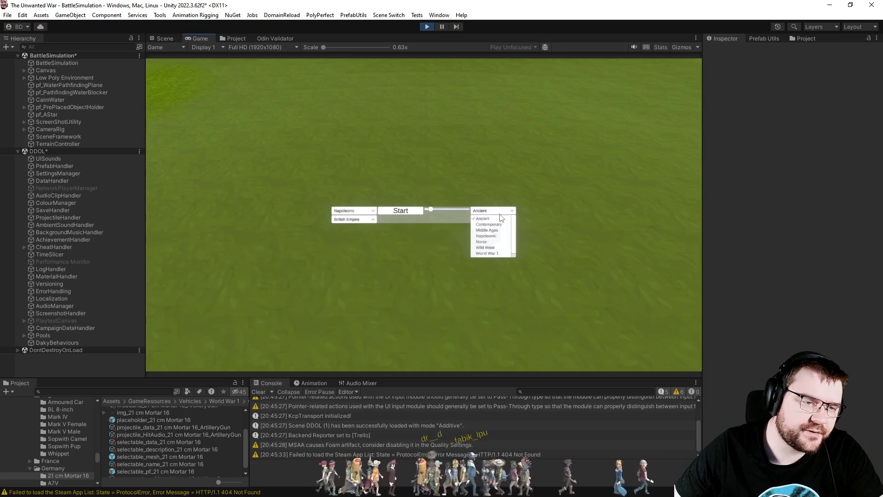
click(496, 241)
click(496, 211)
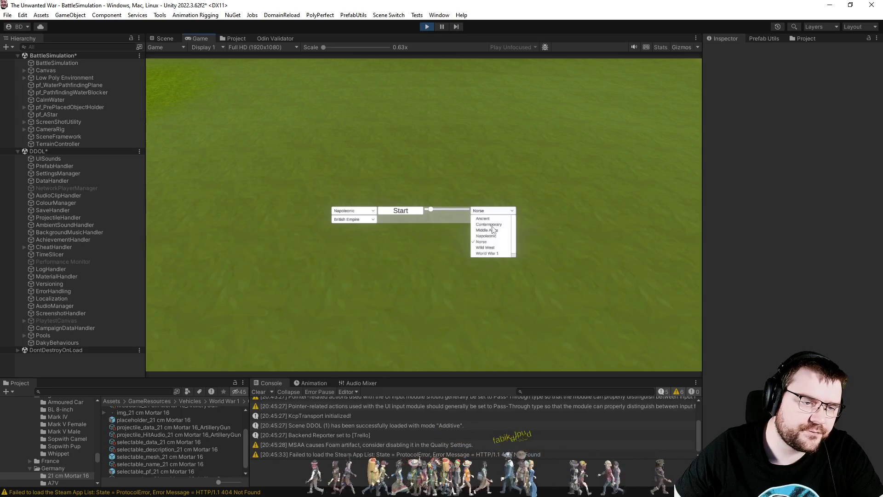
click(496, 236)
click(499, 219)
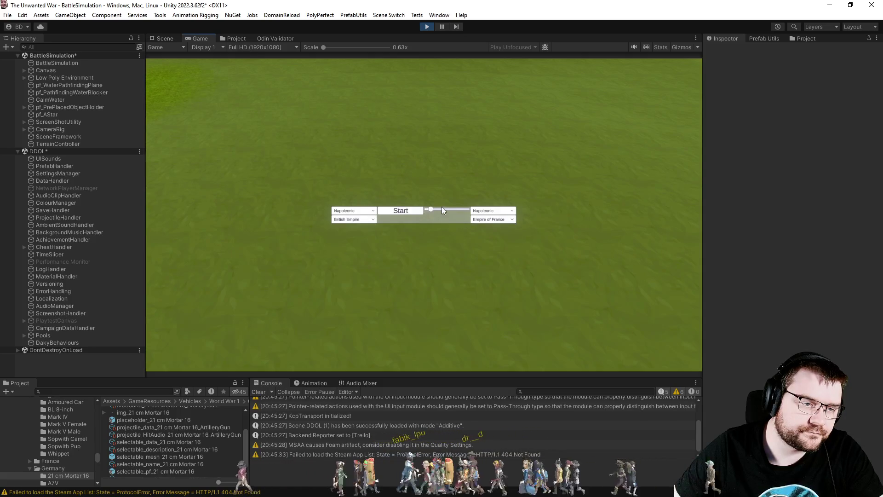
click(389, 210)
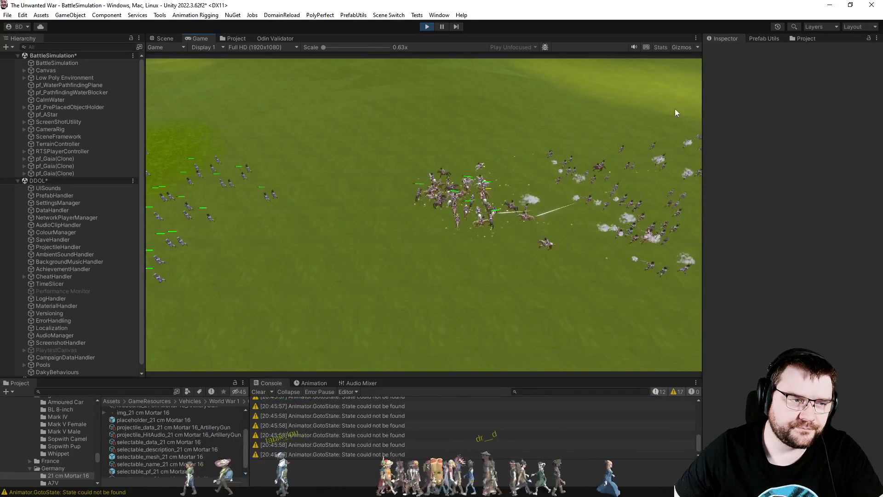
Toggle gizmo outlines while panning and zooming the camera across the battle toward the cannon
click(681, 47)
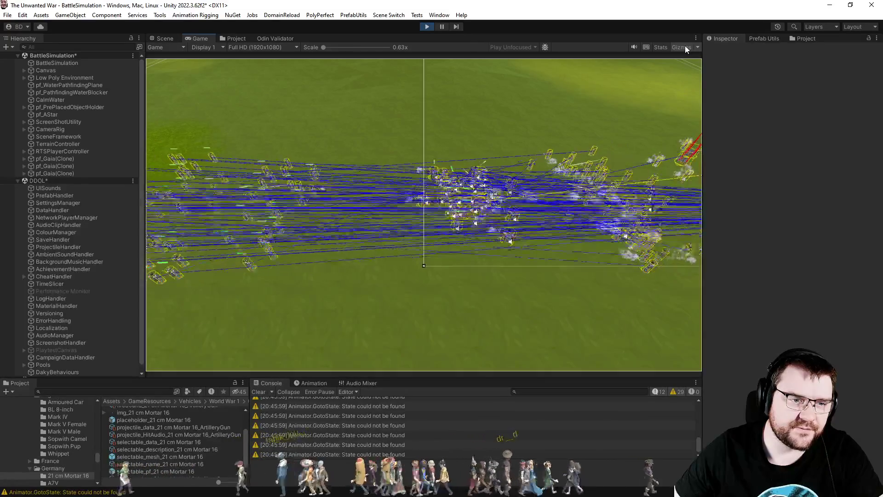
click(684, 47)
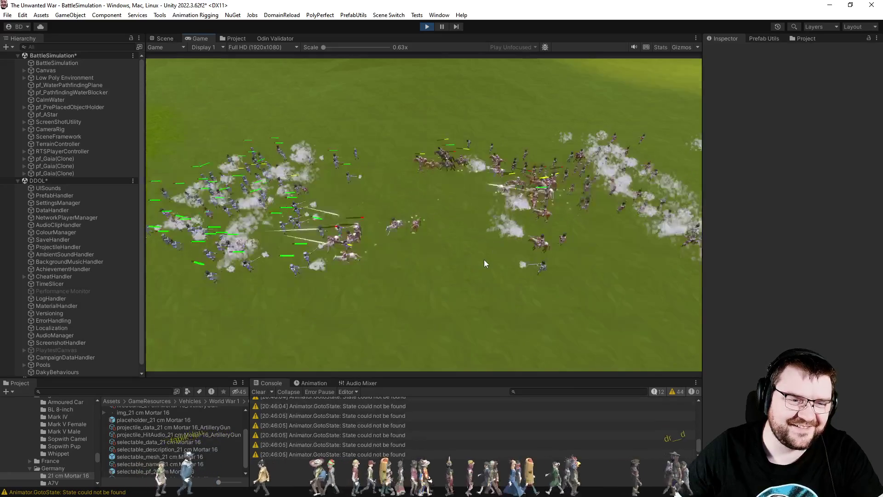
scroll(484, 259, up, 4)
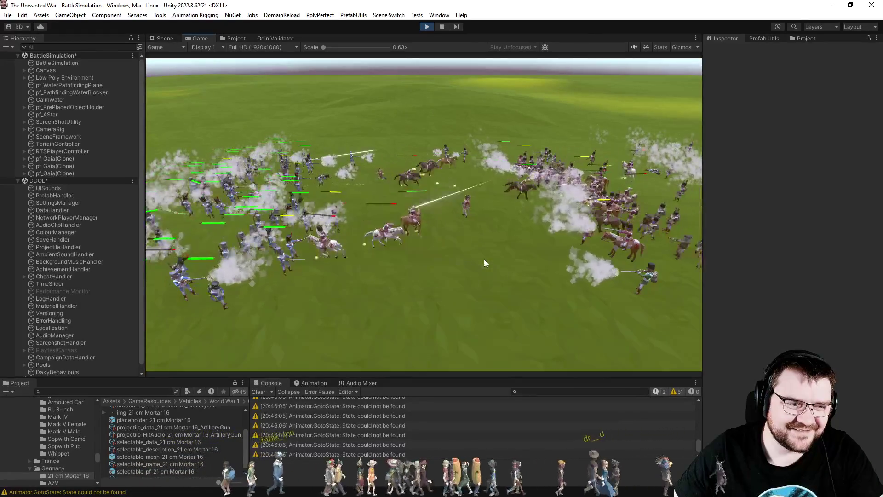
scroll(485, 262, down, 5)
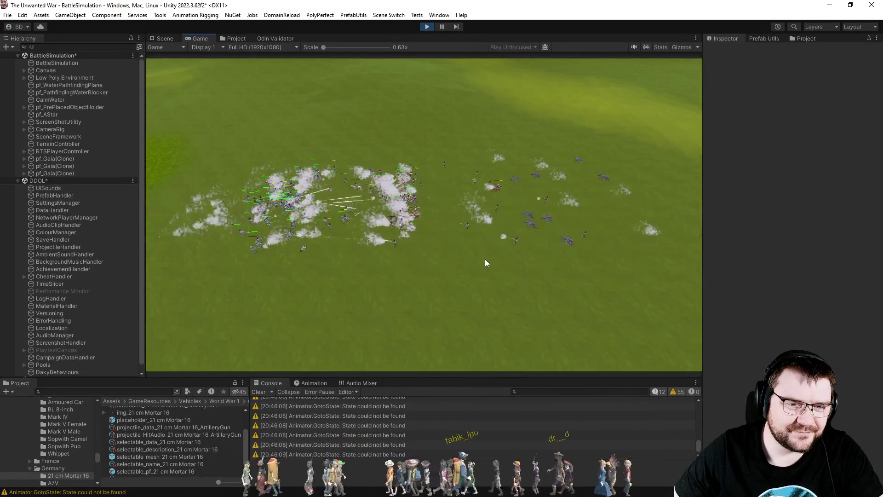
click(680, 46)
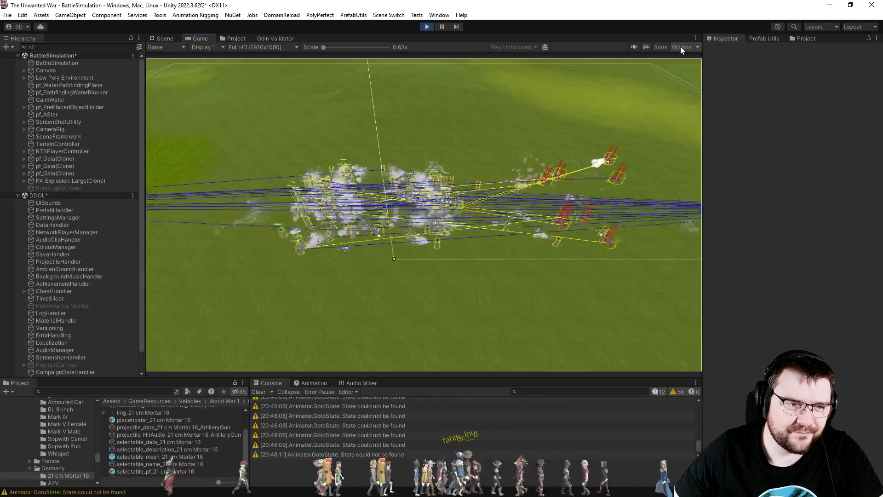
click(680, 46)
scroll(544, 198, up, 3)
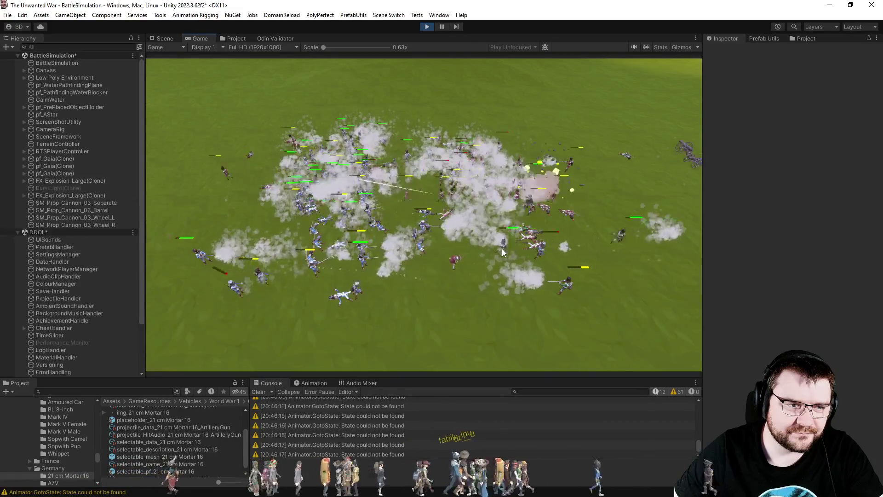
scroll(504, 247, down, 5)
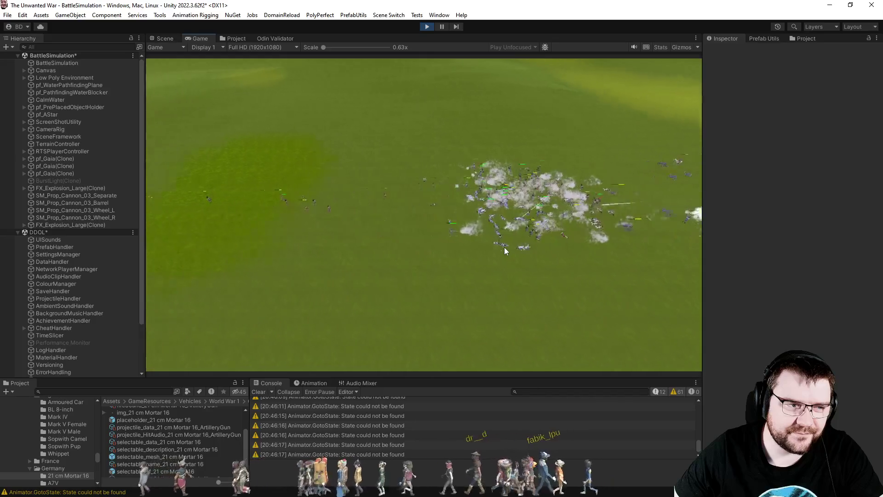
key(d)
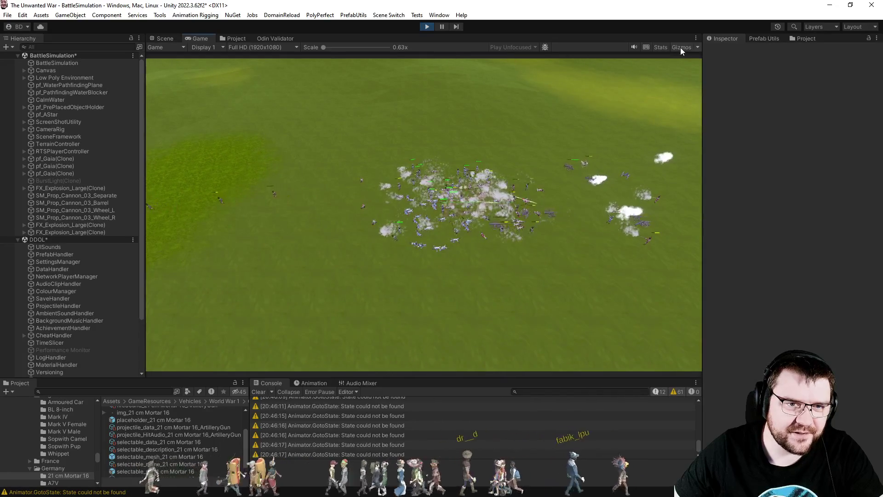
click(681, 48)
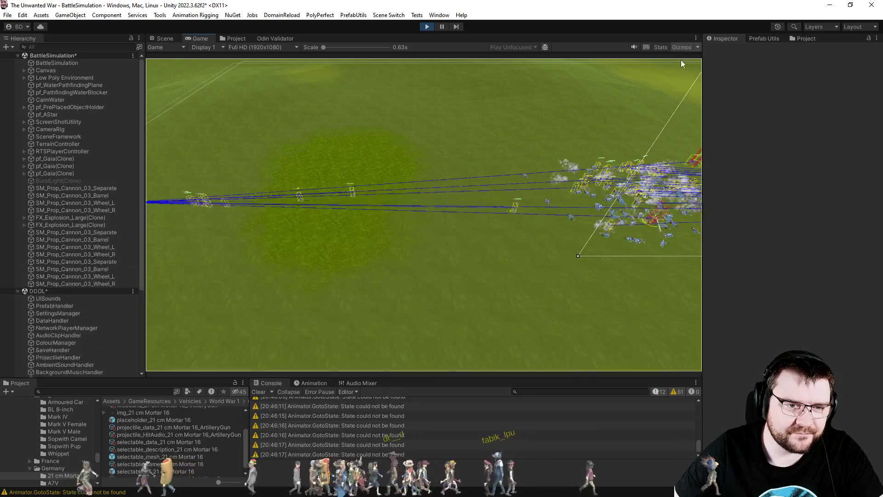
key(d)
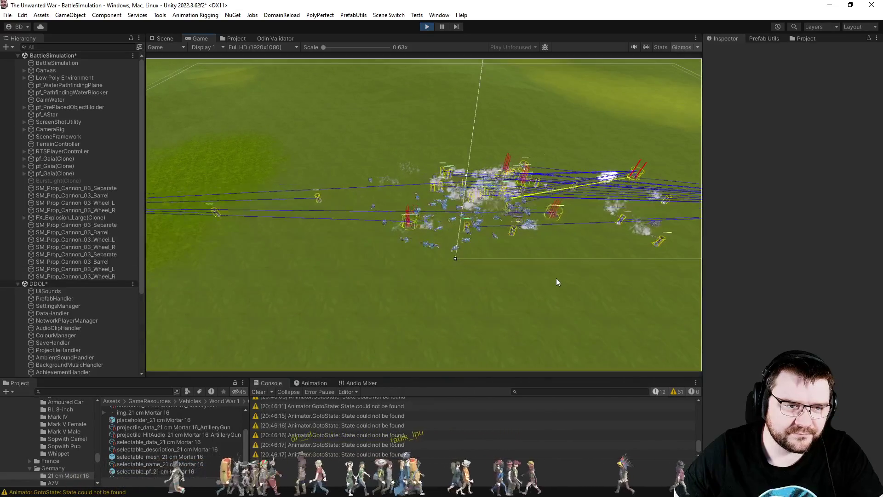
key(a)
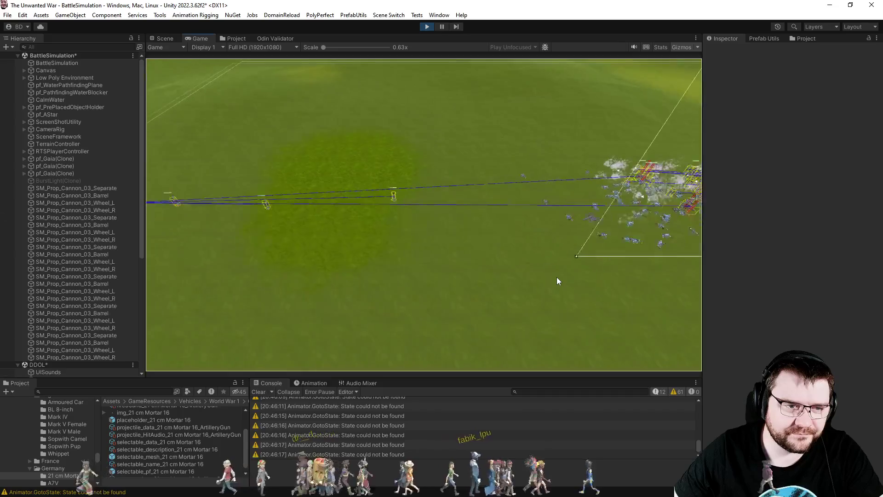
key(d)
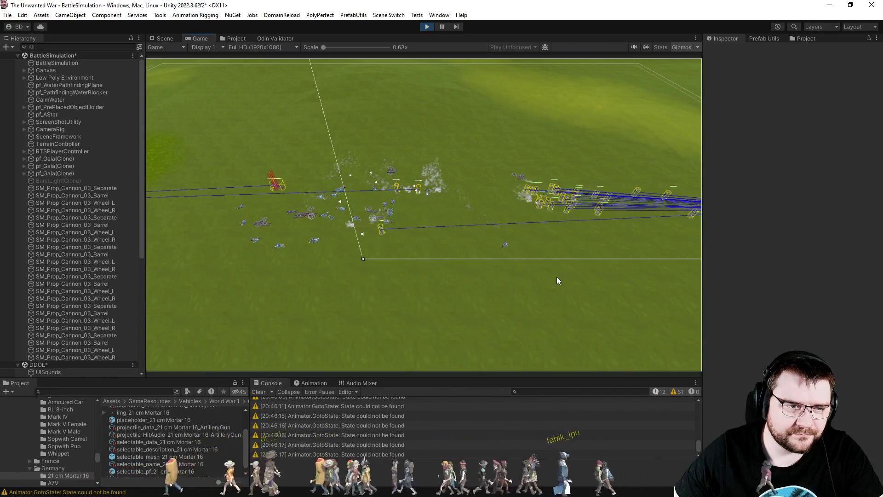
key(a)
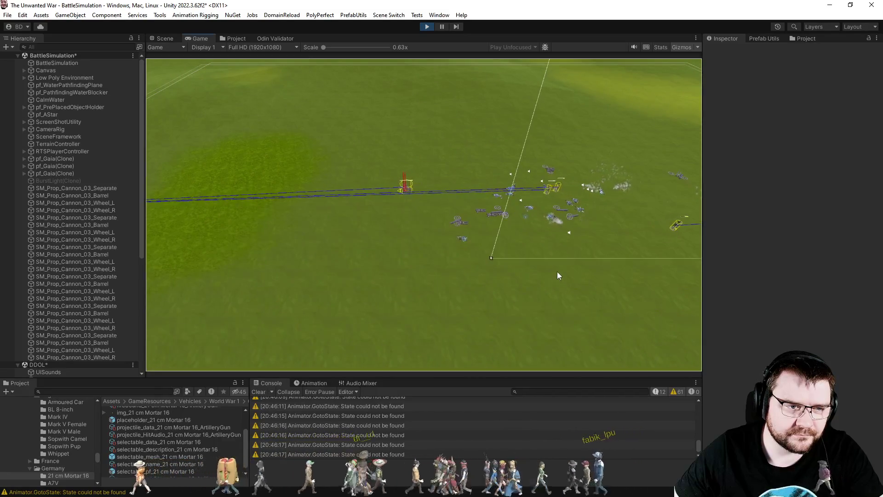
key(a)
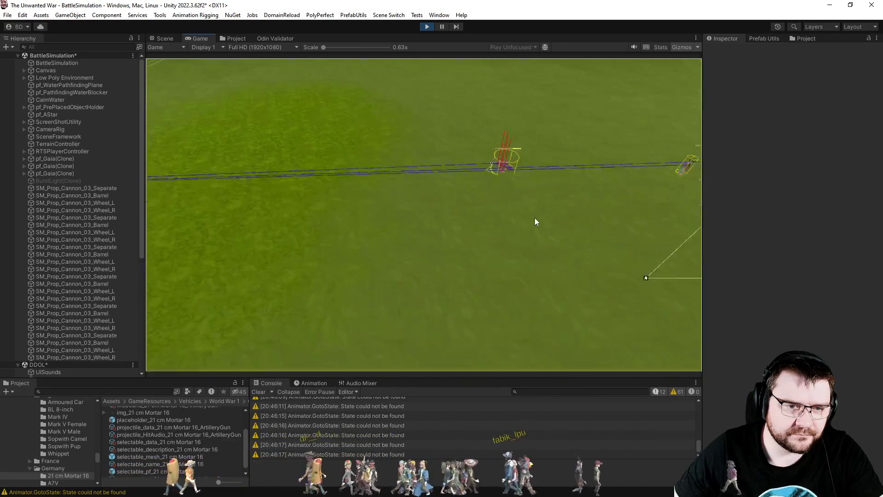
scroll(535, 222, down, 3)
Inspect the remaining unit clusters with gizmos hidden, then stop play mode
click(682, 47)
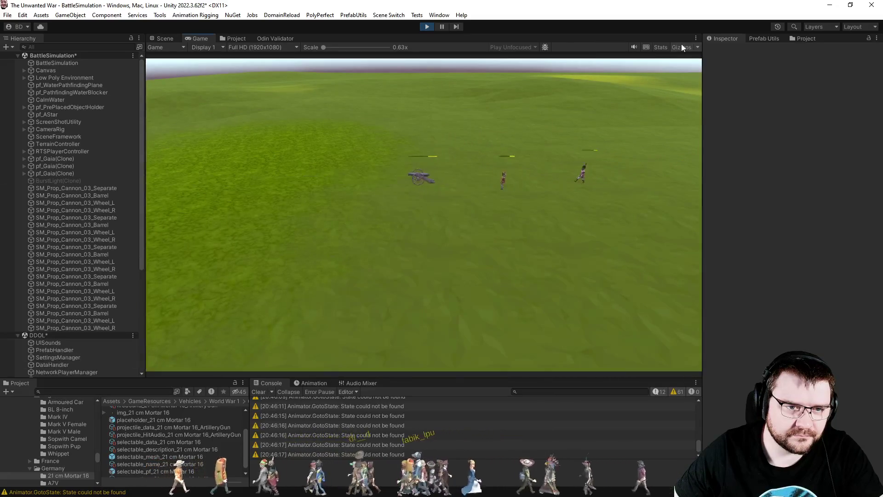
scroll(560, 179, up, 3)
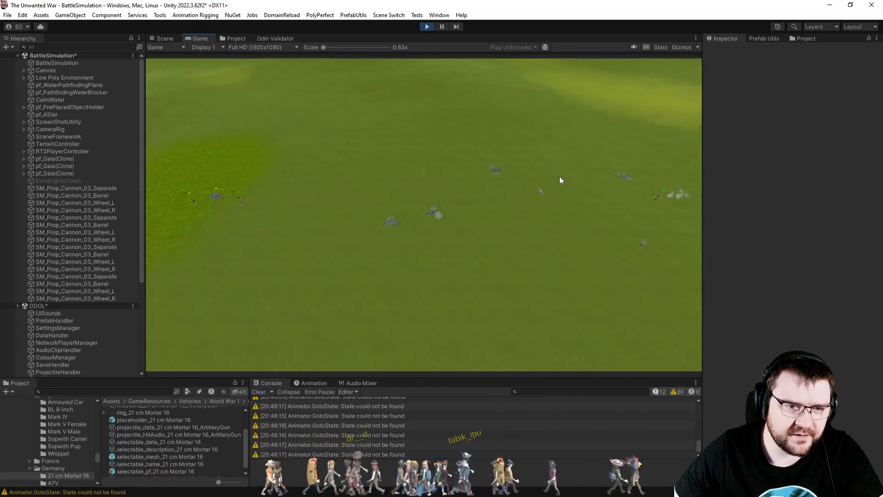
key(a)
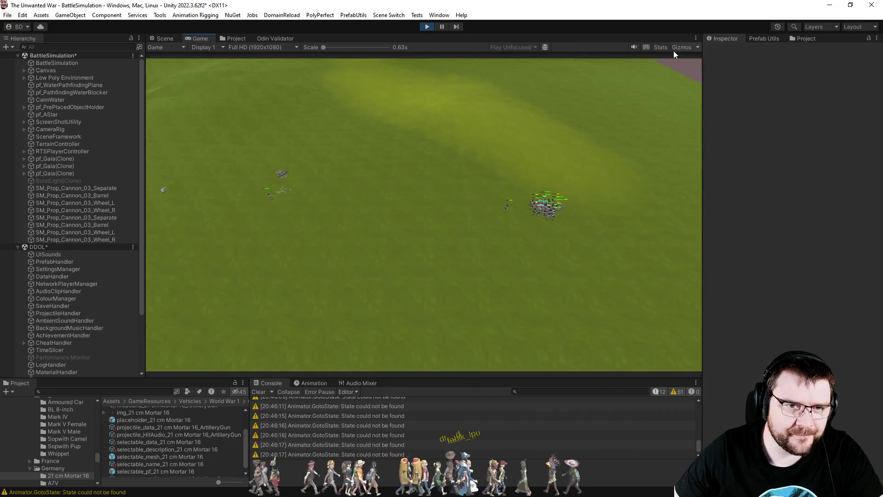
click(680, 48)
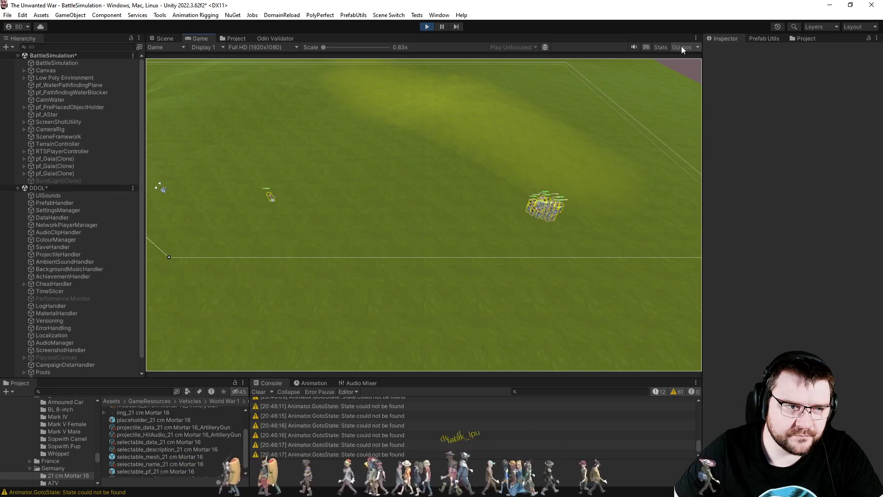
key(a)
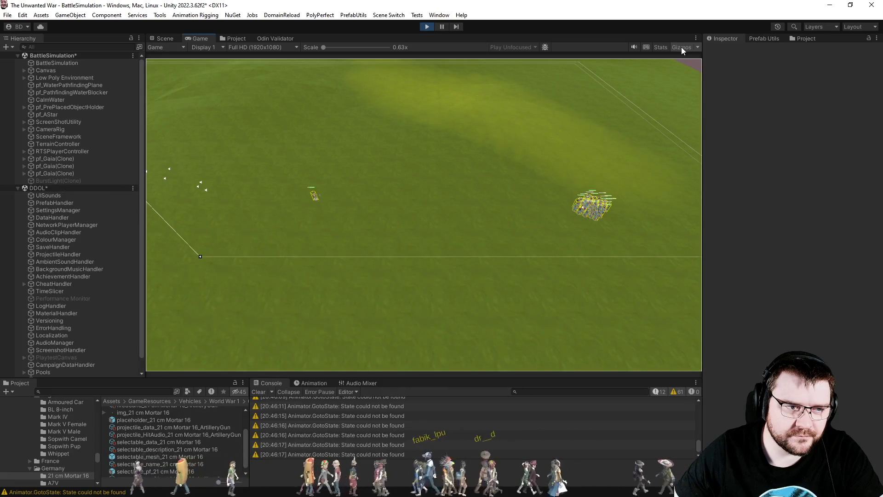
click(681, 48)
key(a)
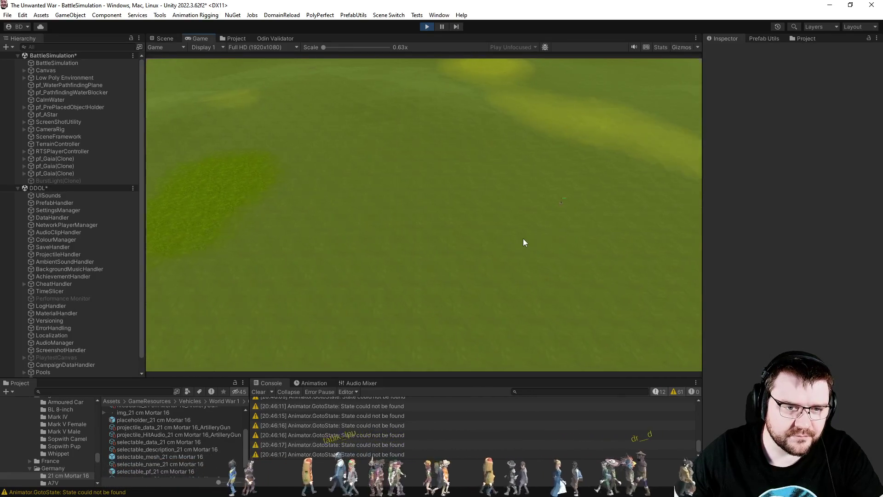
scroll(524, 243, up, 5)
scroll(523, 242, up, 2)
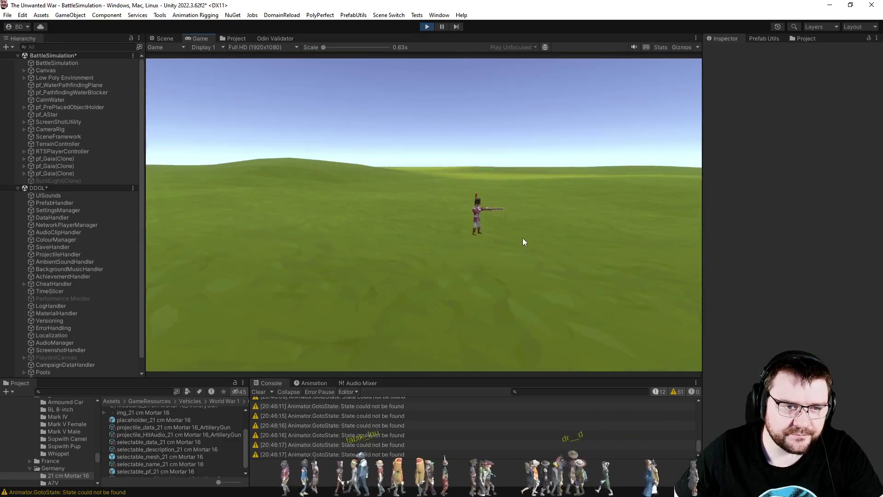
scroll(523, 238, down, 5)
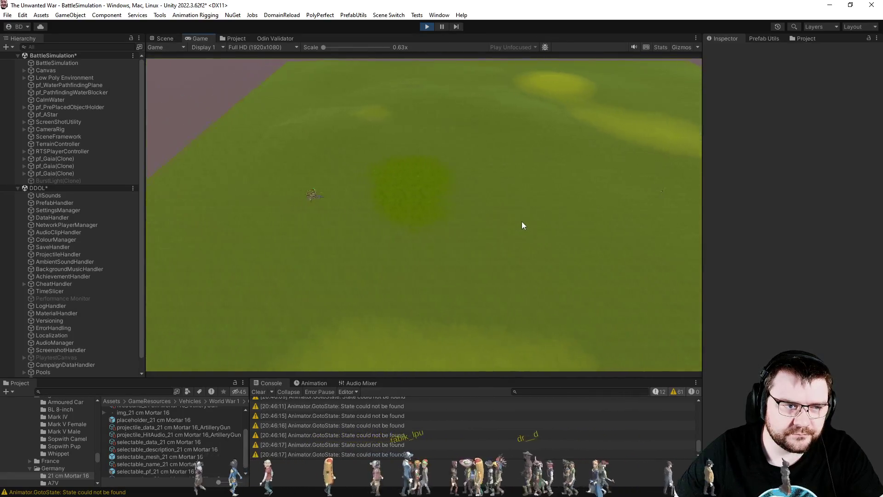
scroll(523, 222, down, 3)
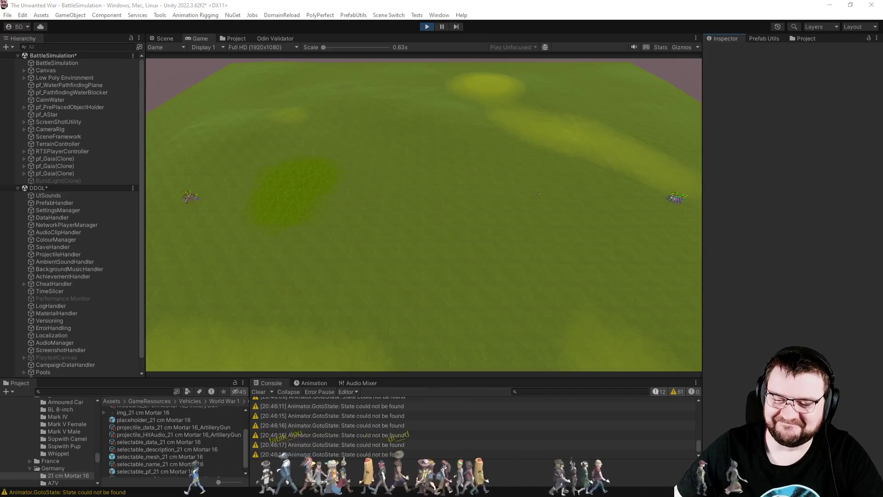
click(431, 29)
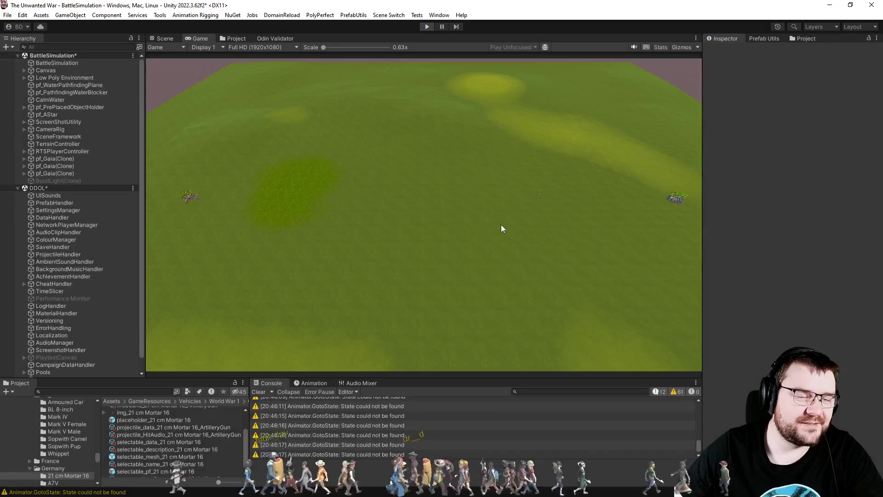
Stop the Visual Studio debugger with Shift+F5 and return to Unity
key(alt+Tab)
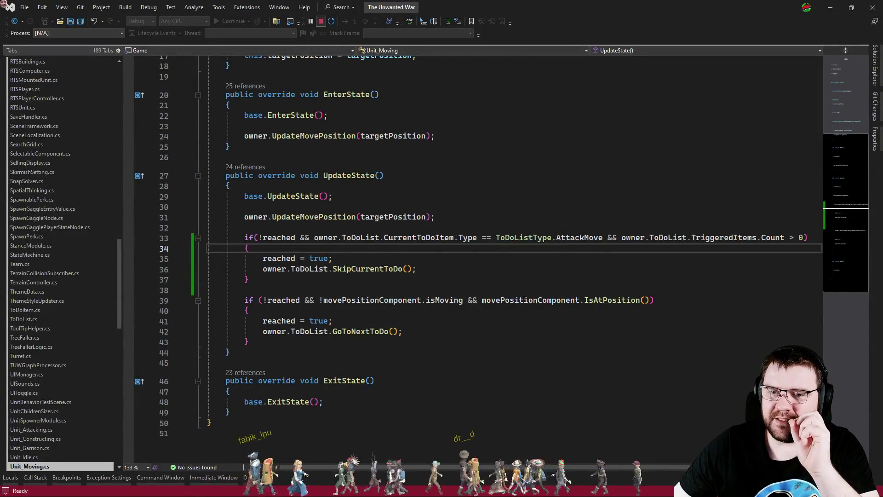
key(shift+F5)
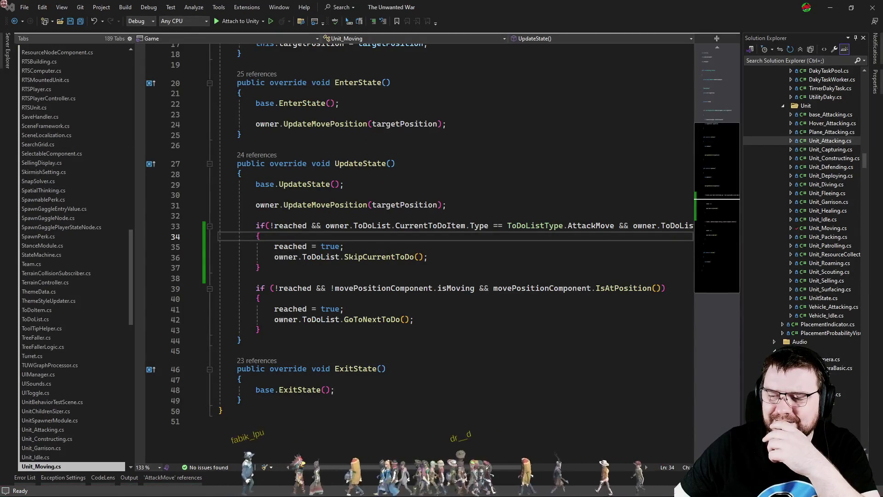
key(alt+Tab)
Browse to Units > Napoleonic > British Empire > Light Infantry and check its Health values of 115
click(223, 38)
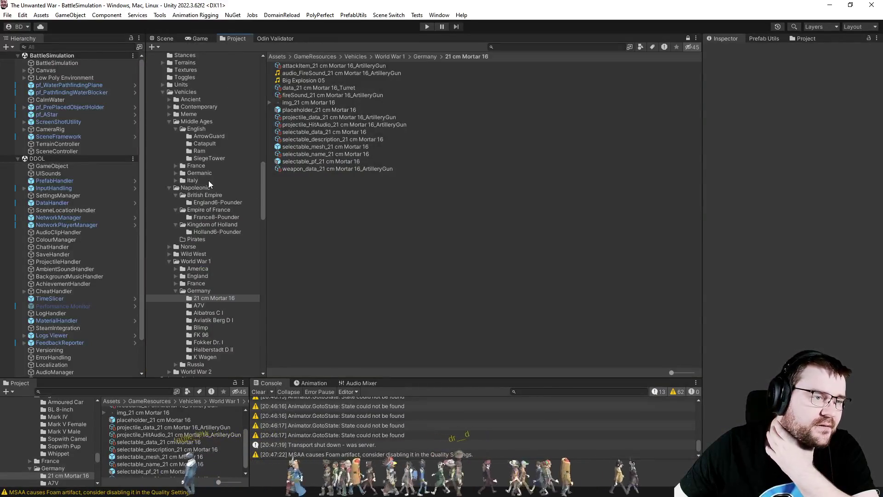
click(162, 84)
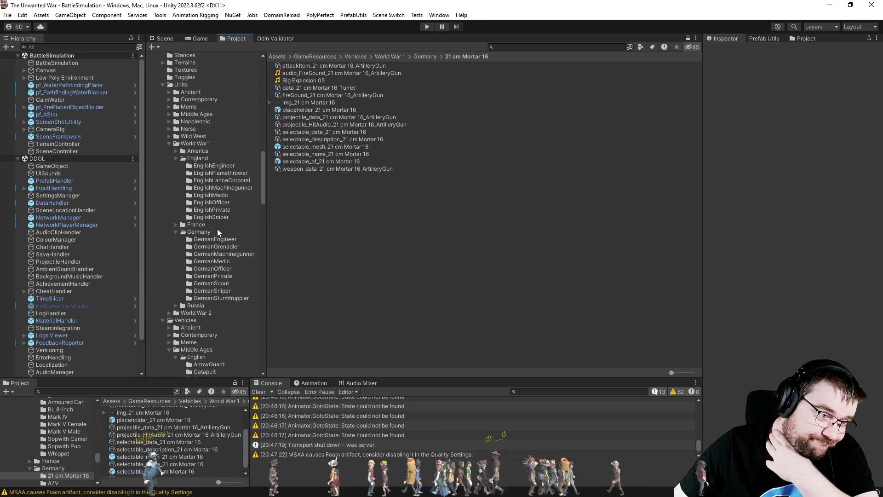
click(169, 144)
click(169, 122)
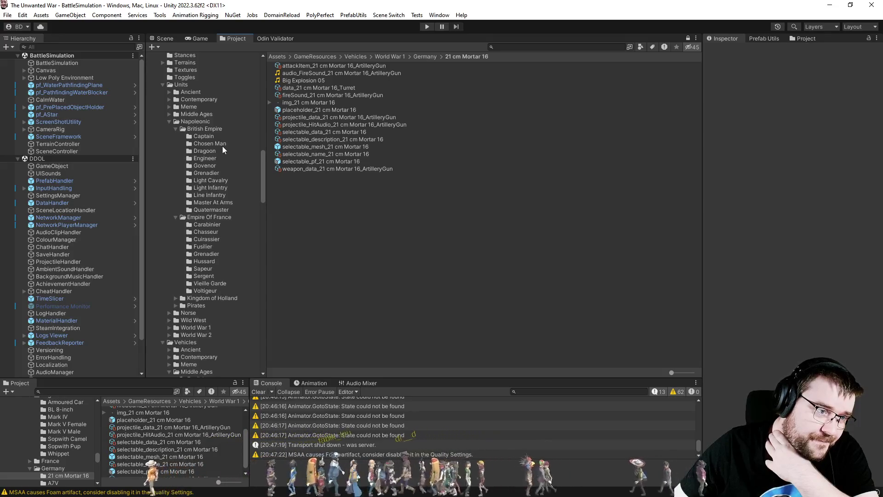
click(224, 189)
click(308, 147)
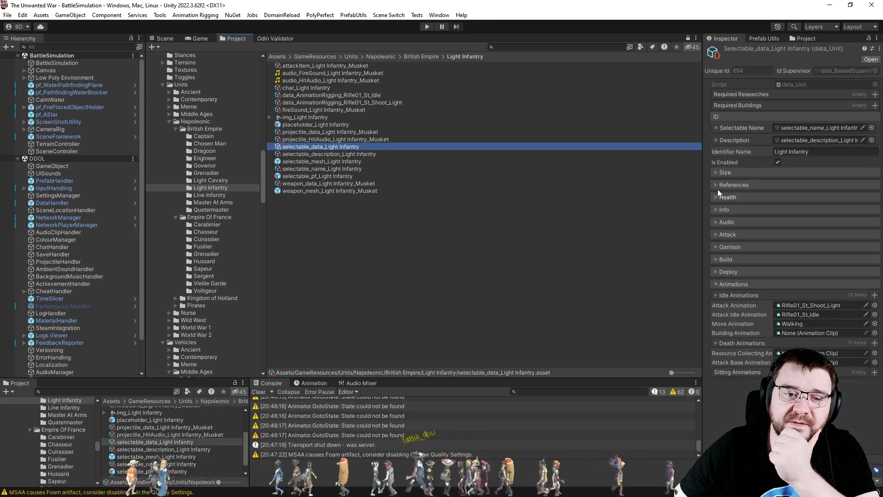
click(716, 202)
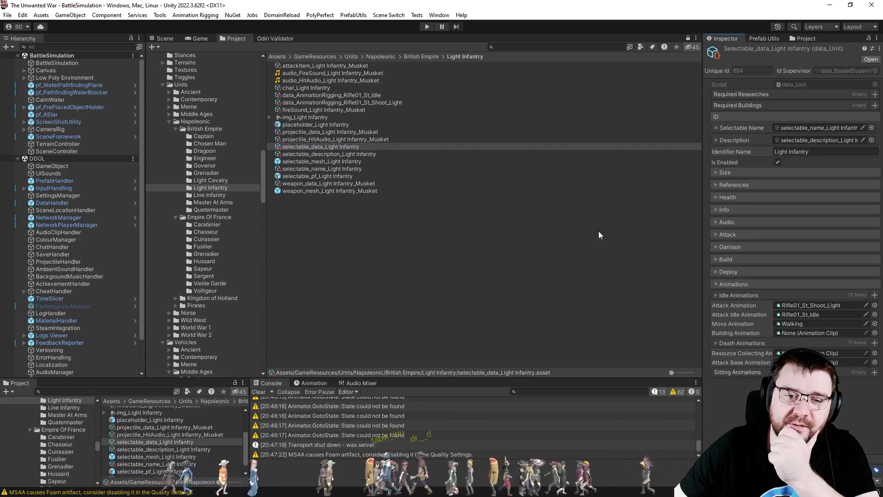
click(719, 198)
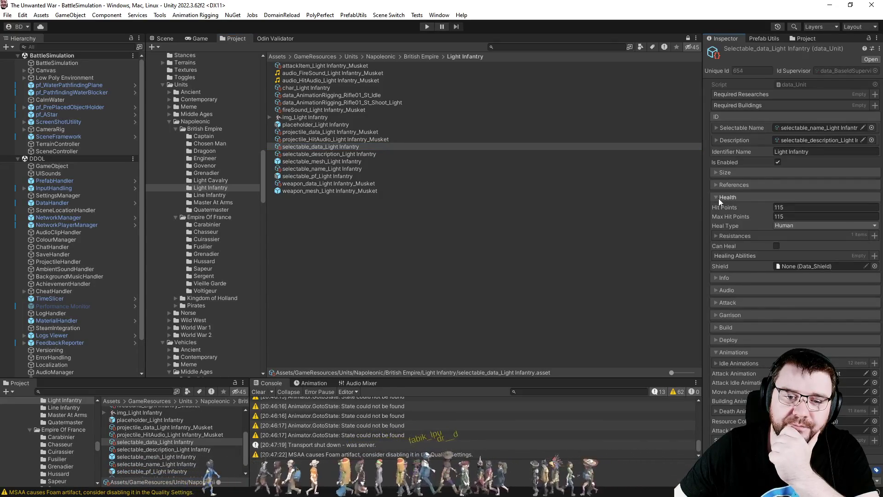
click(718, 198)
key(alt+Tab)
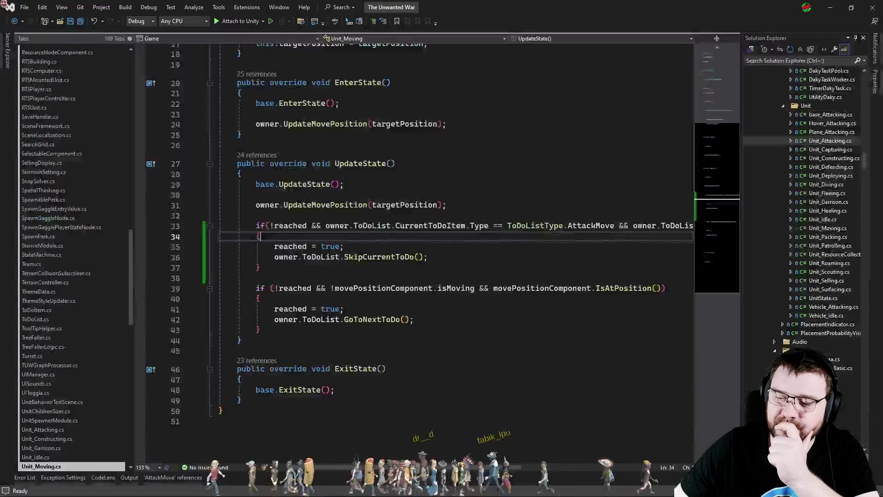
Save Unit_Moving.cs, glance at StanceModule.cs, and return to blank line 38 in UpdateState
click(460, 303)
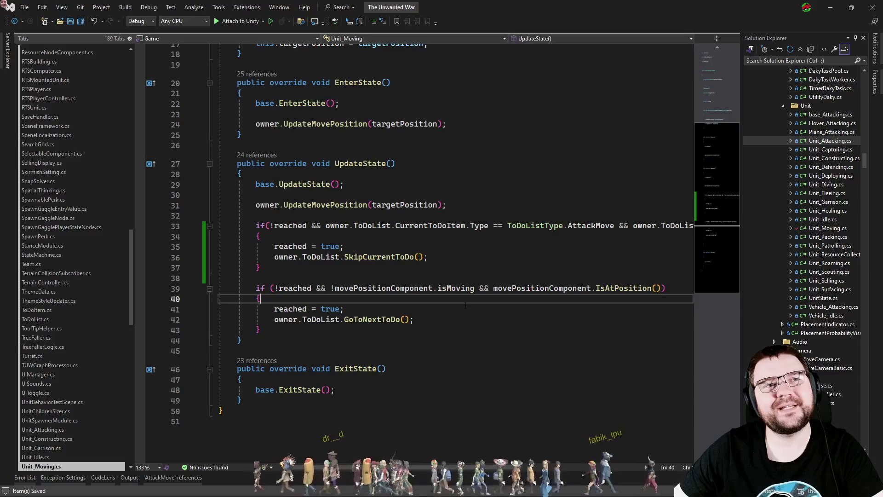
key(ctrl+s)
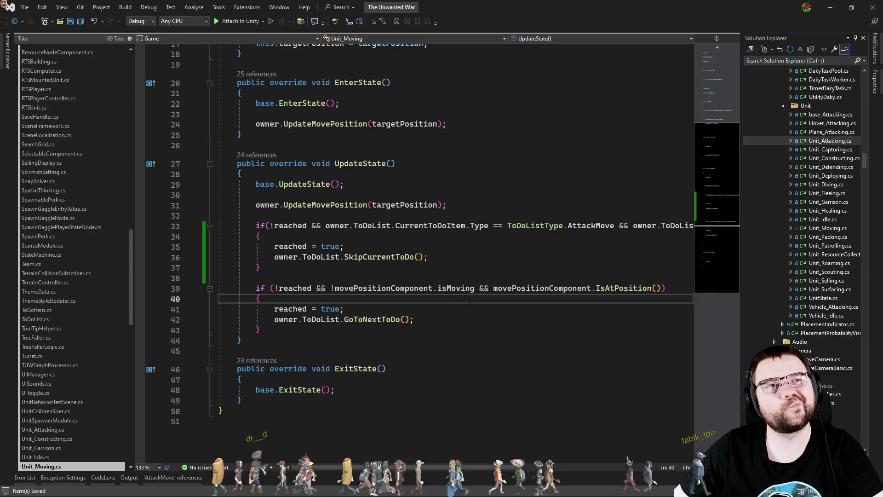
key(ctrl+Tab)
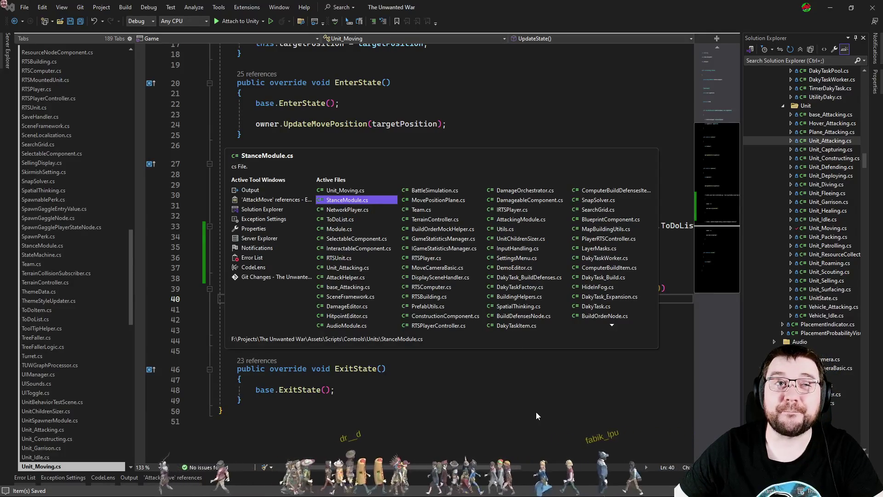
key(ctrl)
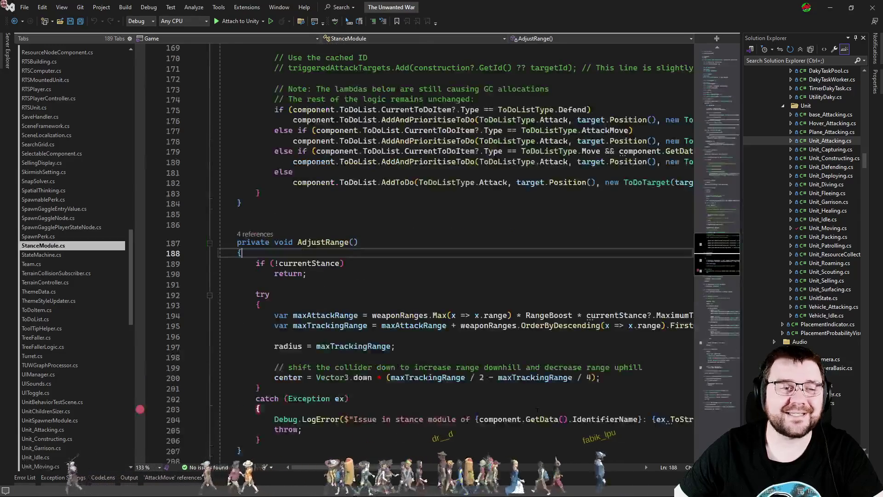
key(ctrl+Tab)
click(344, 268)
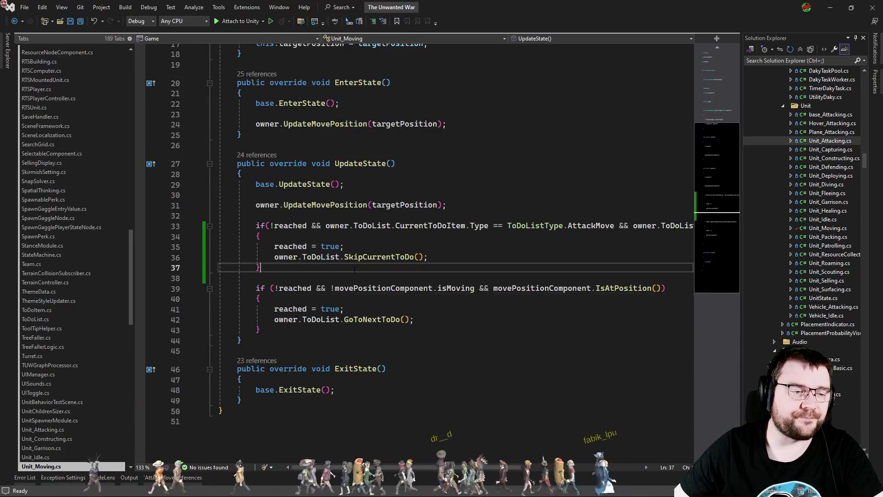
click(344, 277)
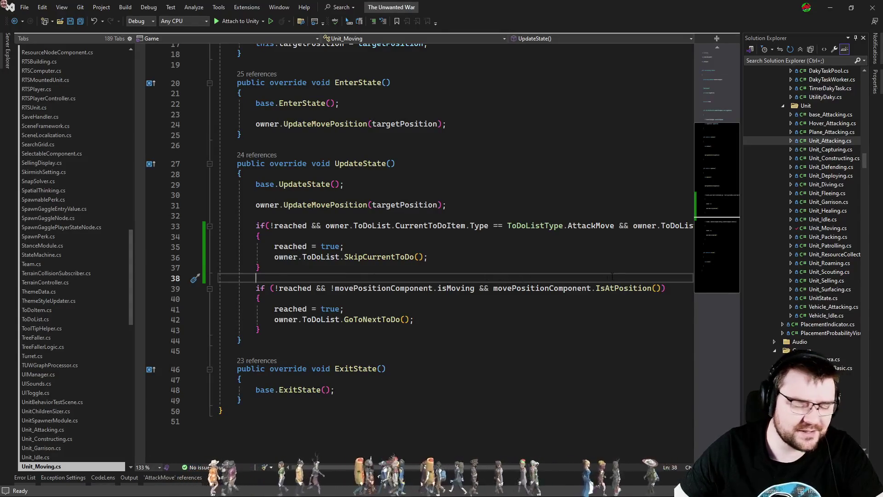
Open data_Selectable and find all references to its HitPoints field on line 51
key(ctrl+t)
text(data_sele)
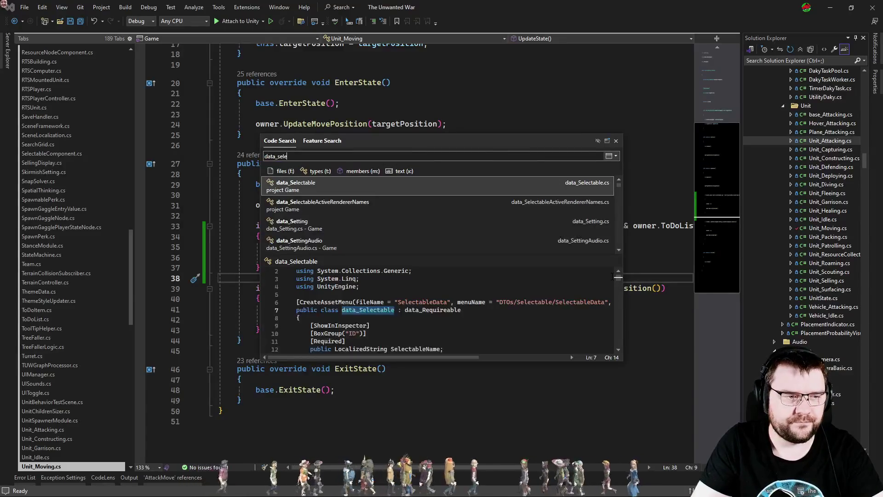
key(Return)
scroll(612, 277, down, 6)
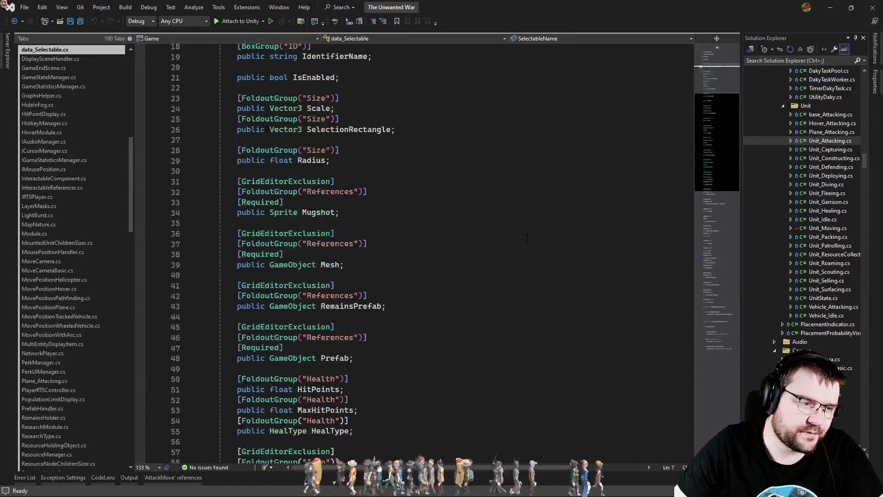
scroll(504, 268, down, 5)
click(318, 233)
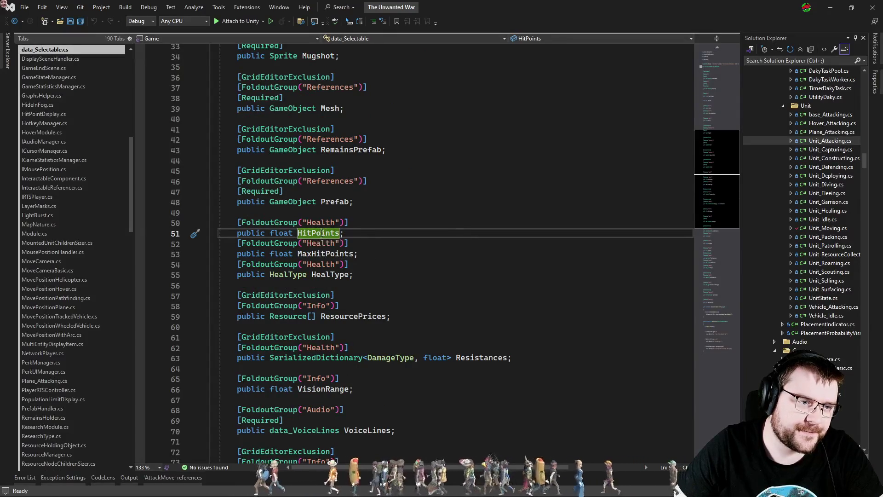
right_click(321, 233)
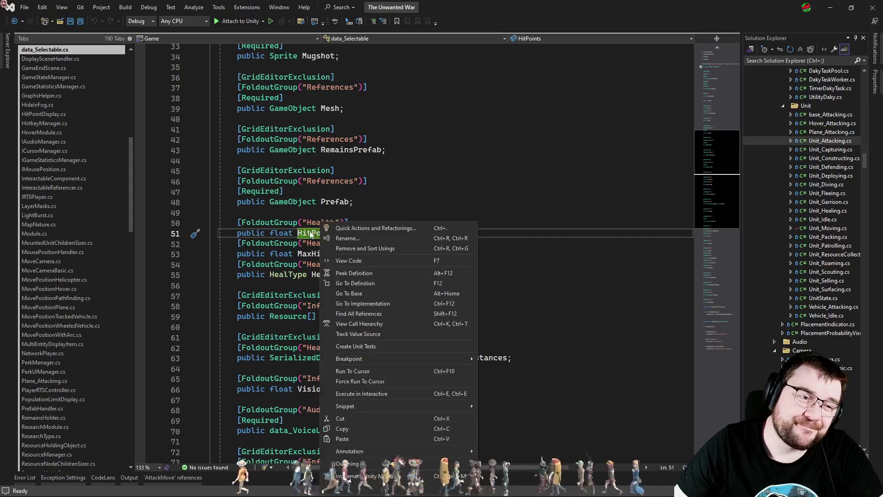
click(385, 313)
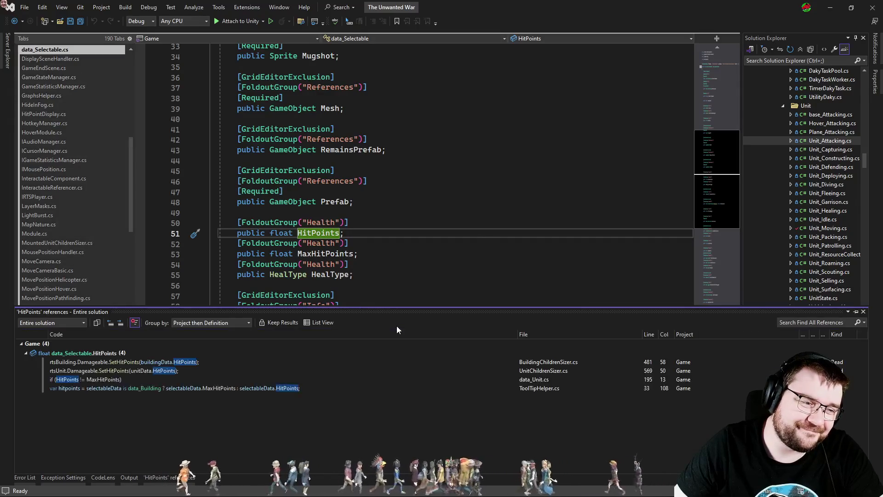
Review the HitPoints != MaxHitPoints check in data_Unit.cs and the ToolTipHelper.cs usage
double_click(138, 380)
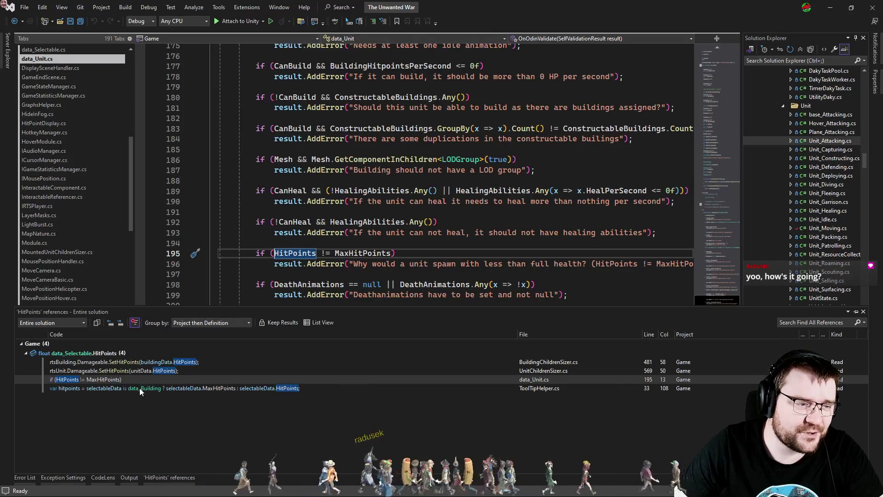
double_click(140, 388)
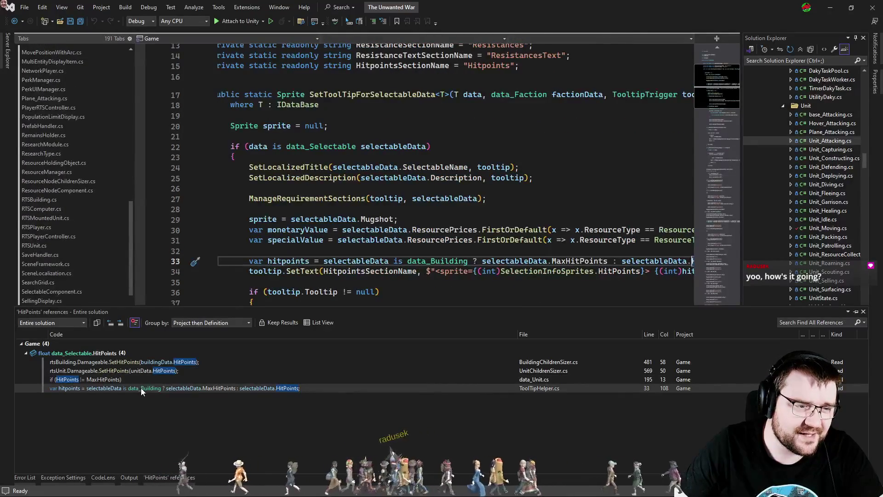
key(Escape)
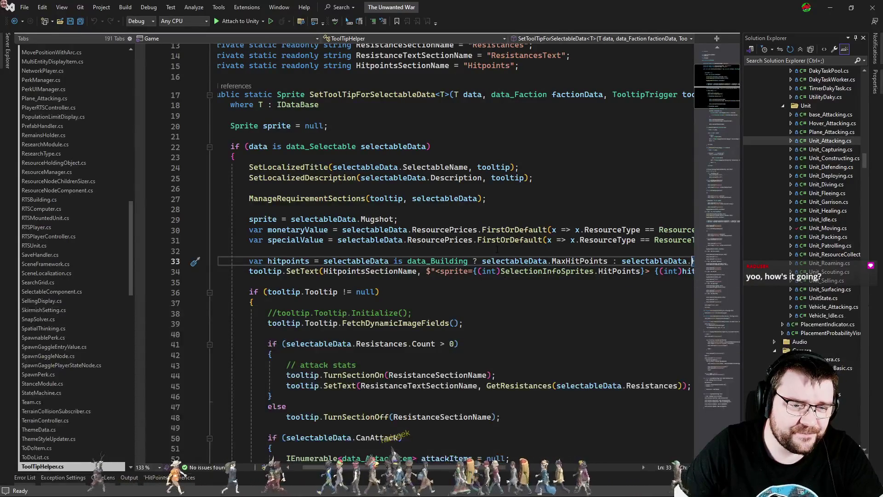
scroll(390, 467, right, 3)
scroll(390, 467, left, 5)
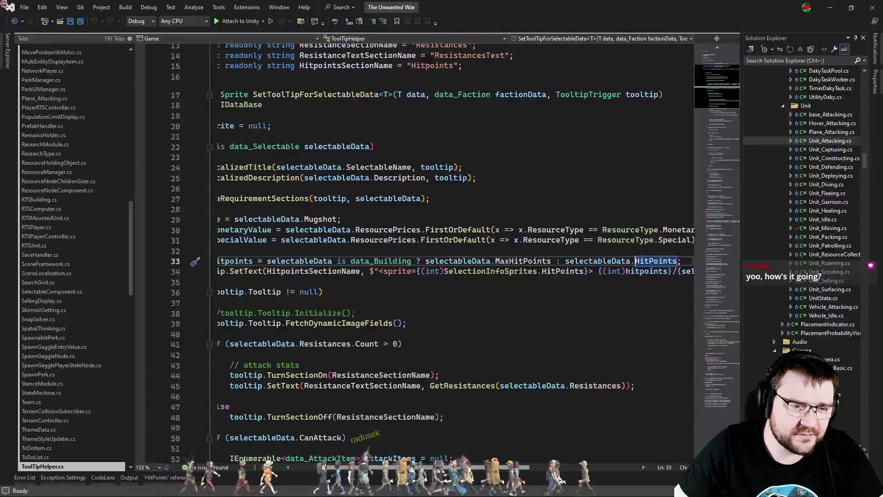
Inspect the HitPoints usages in BuildingChildrenSizer and UnitChildrenSizer's FinalizeSetData, then list open files
click(57, 479)
click(167, 479)
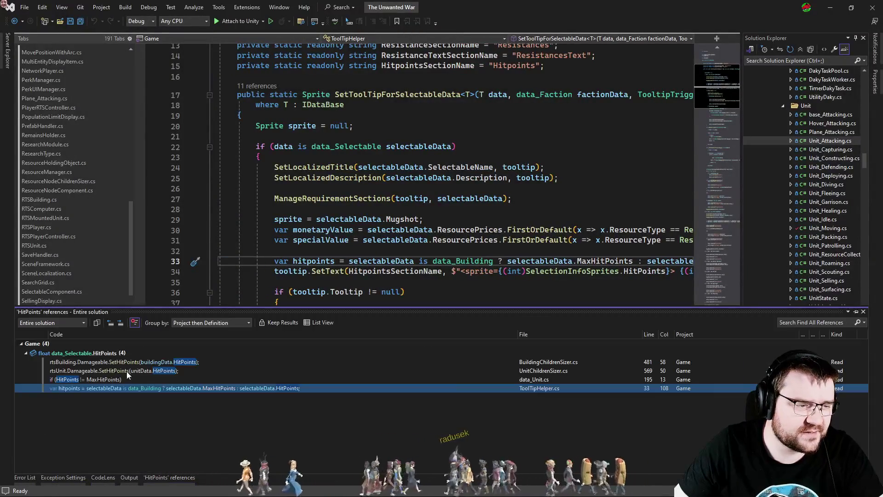
click(132, 371)
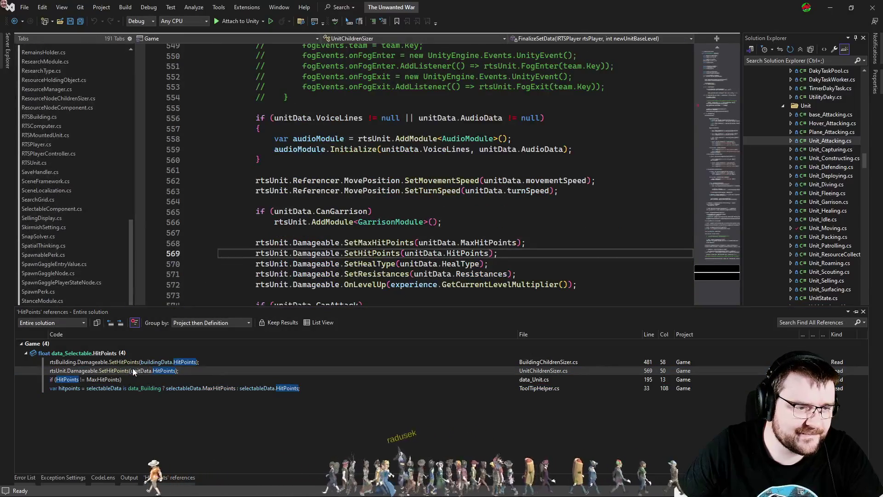
click(150, 363)
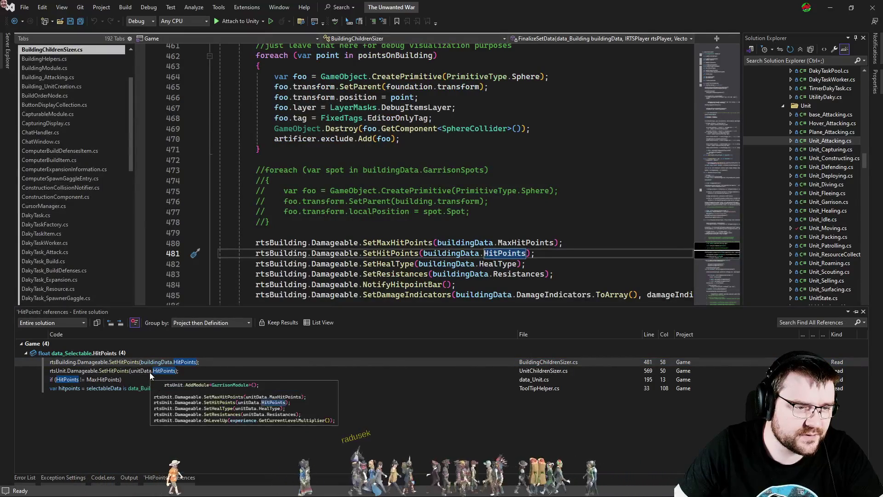
click(150, 372)
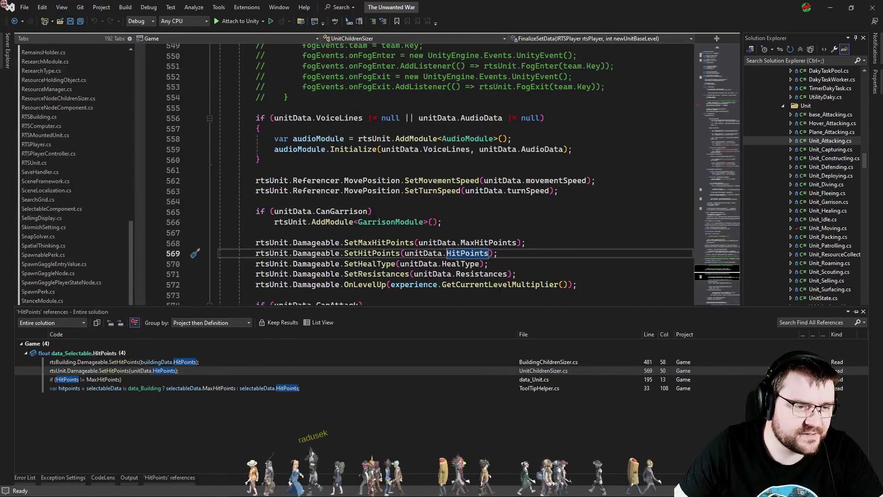
key(Down)
key(Down)
key(Down)
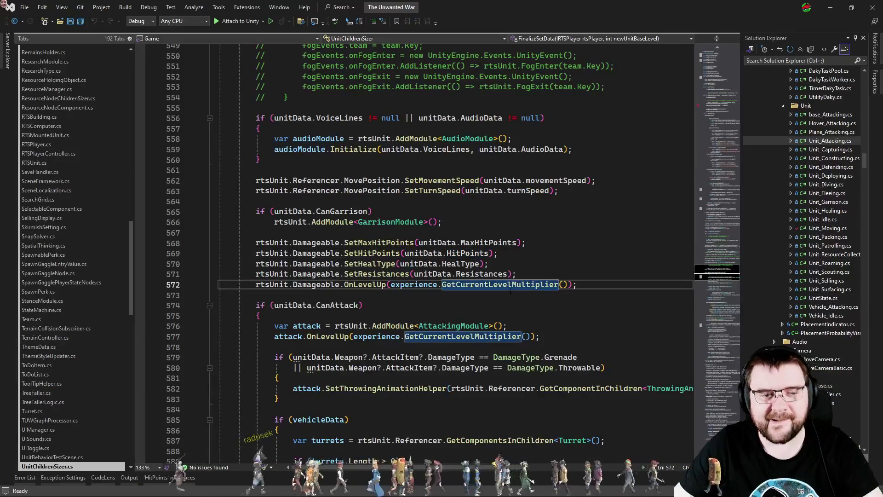
key(Down)
key(Down)
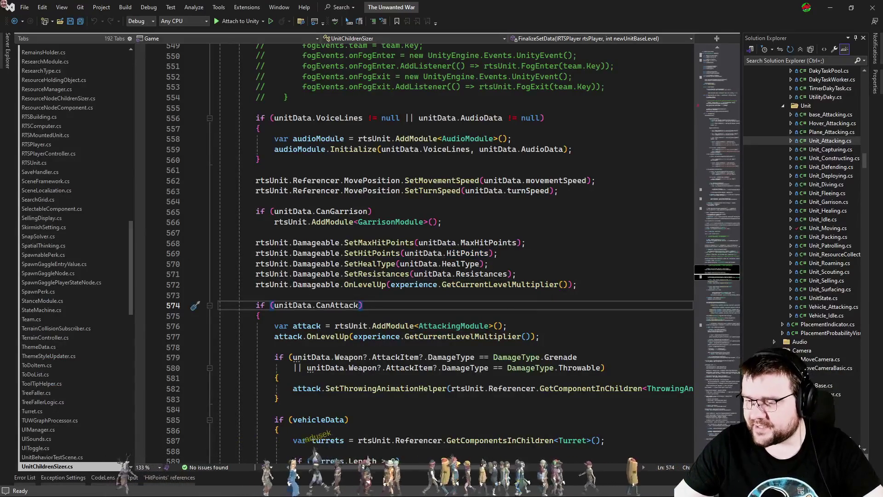
key(Down)
key(Down)
key(Down)
key(ctrl+Tab)
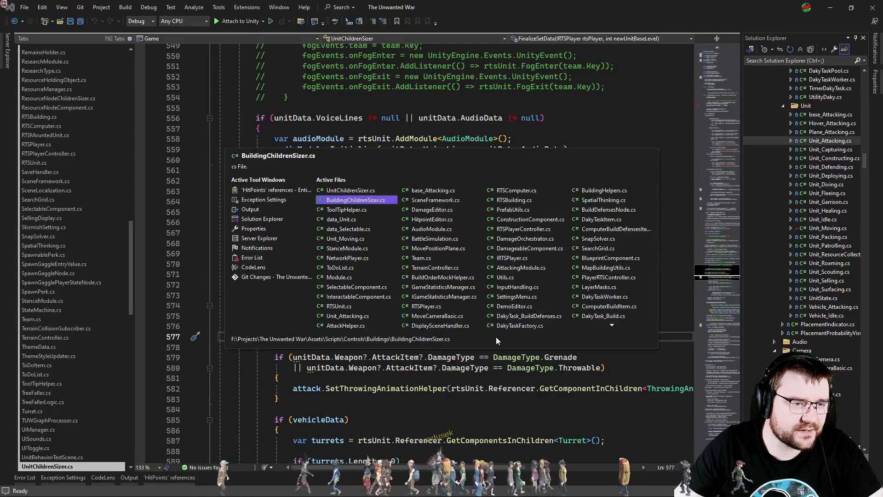
Go to the Max HP column's change callback in DamageEditor.cs
click(427, 211)
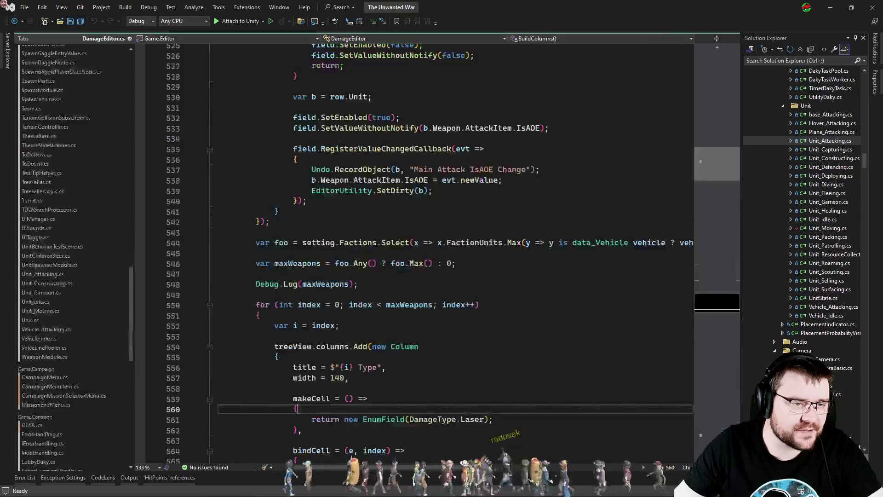
scroll(460, 322, down, 3)
scroll(521, 307, up, 10)
scroll(522, 307, up, 8)
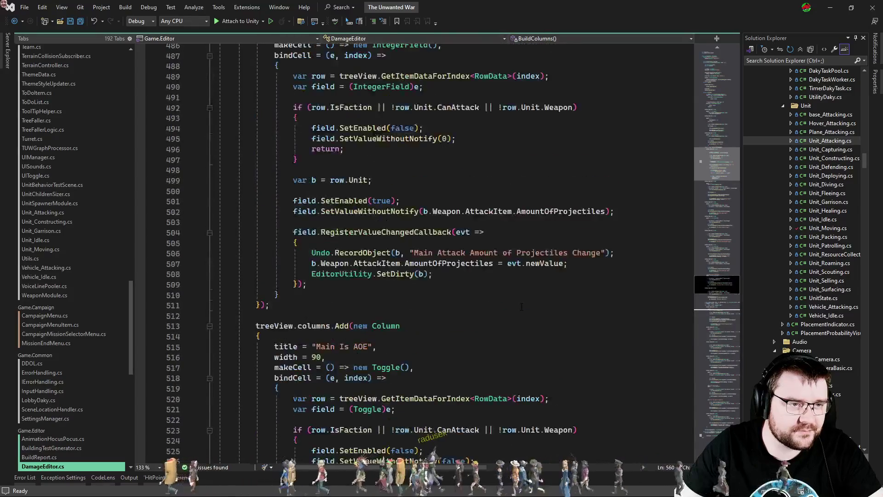
click(709, 197)
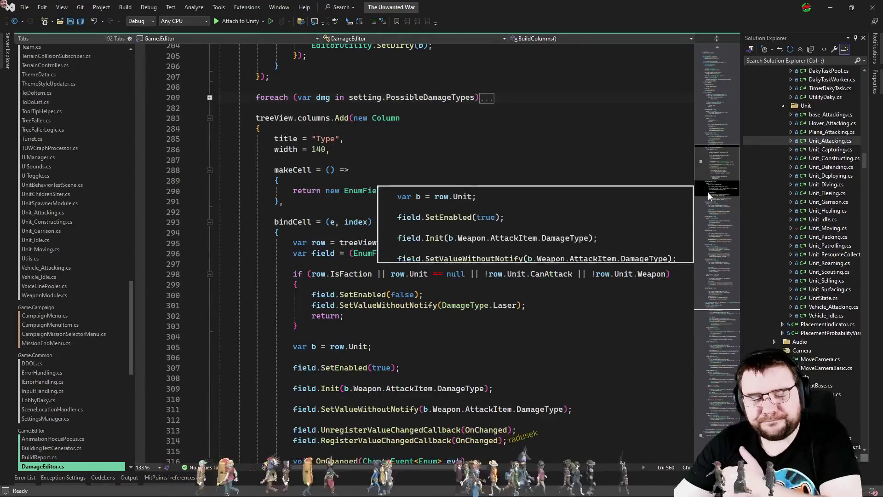
scroll(483, 269, up, 9)
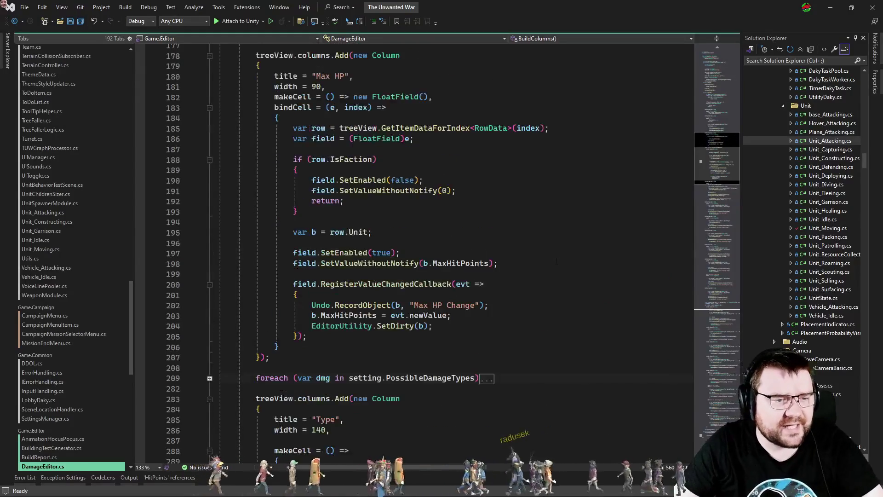
Duplicate the b.MaxHitPoints = evt.newValue line as b.HitPoints, save, and return to Unity
click(474, 315)
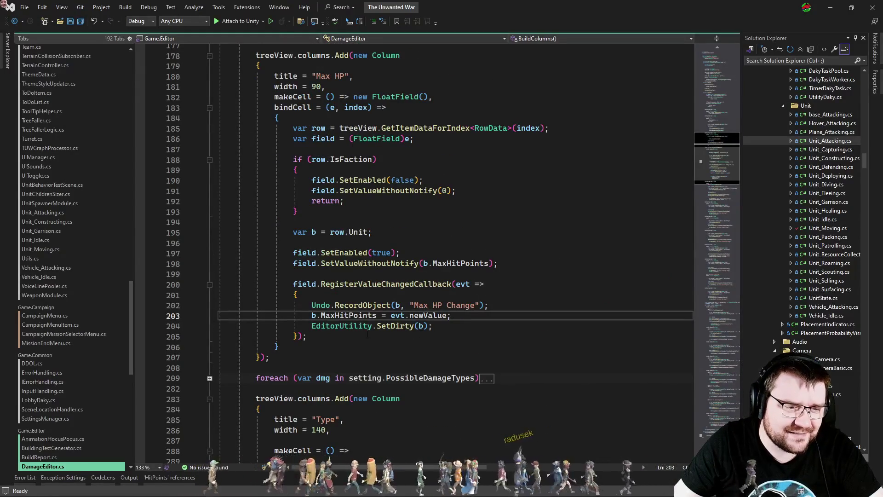
key(ctrl+d)
text(Hit)
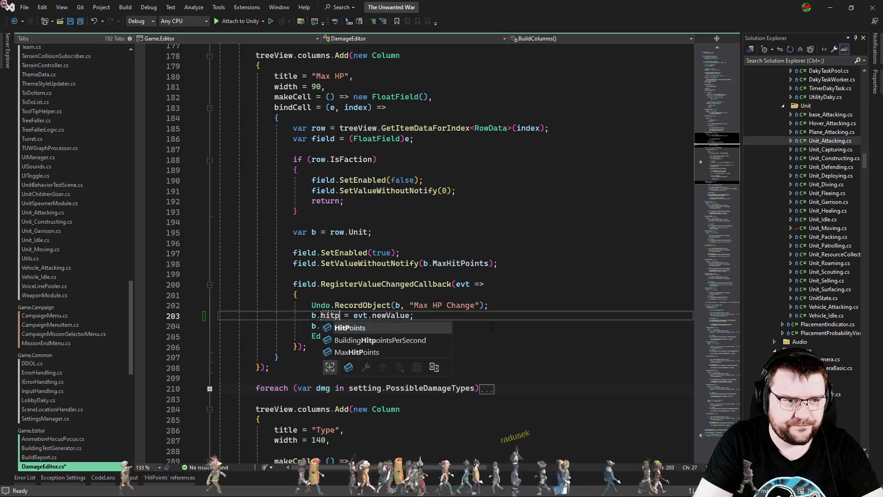
key(Tab)
key(Up)
key(ctrl+s)
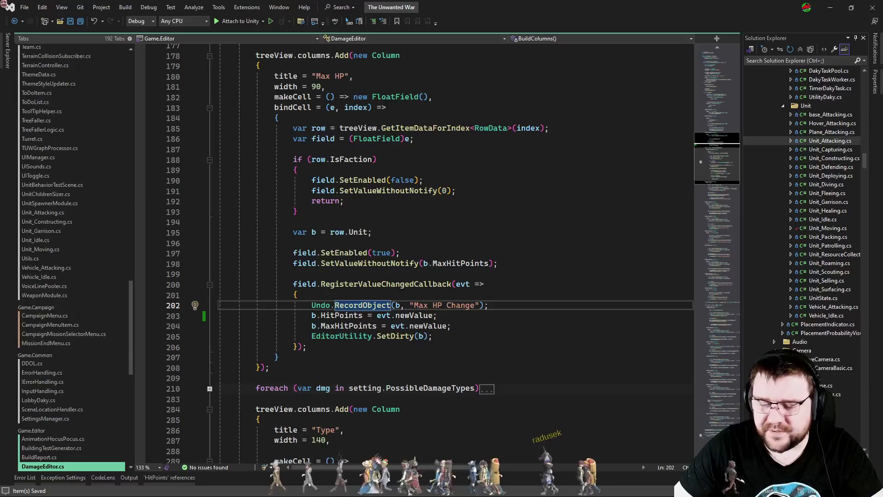
key(alt+Tab)
click(539, 305)
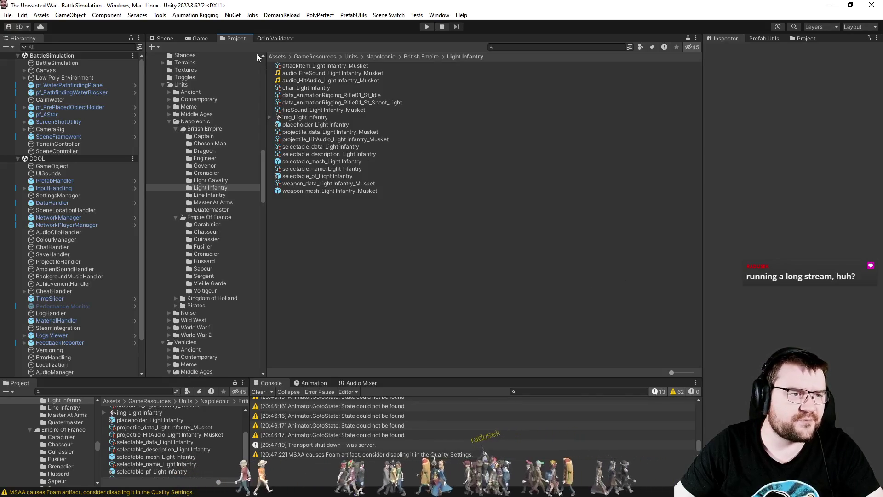
Run Odin Validator on GameResources (606 errors) and uncheck all type filters
click(282, 38)
click(225, 46)
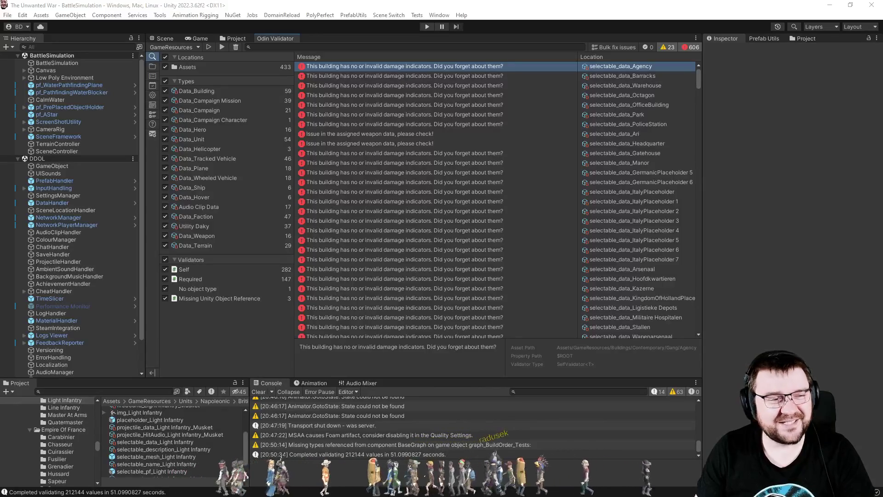
click(165, 82)
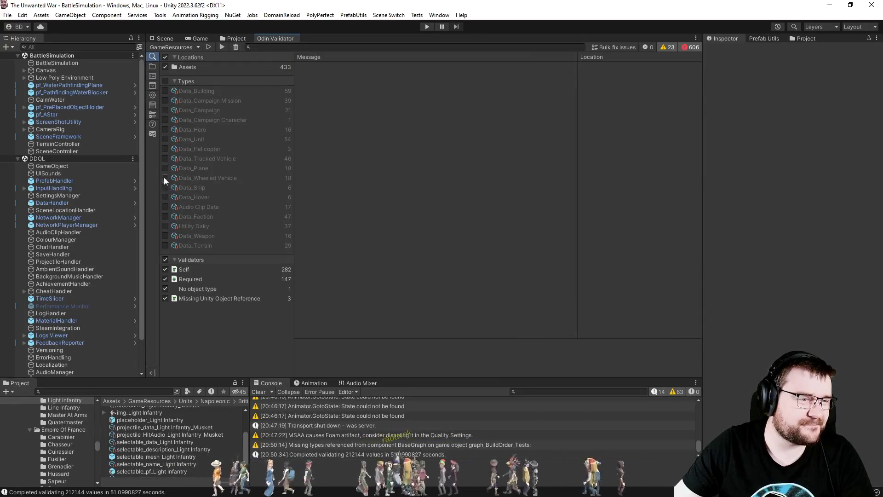
Filter the validator to Data_Unit and set the Archer's Hit Points to 110
click(165, 139)
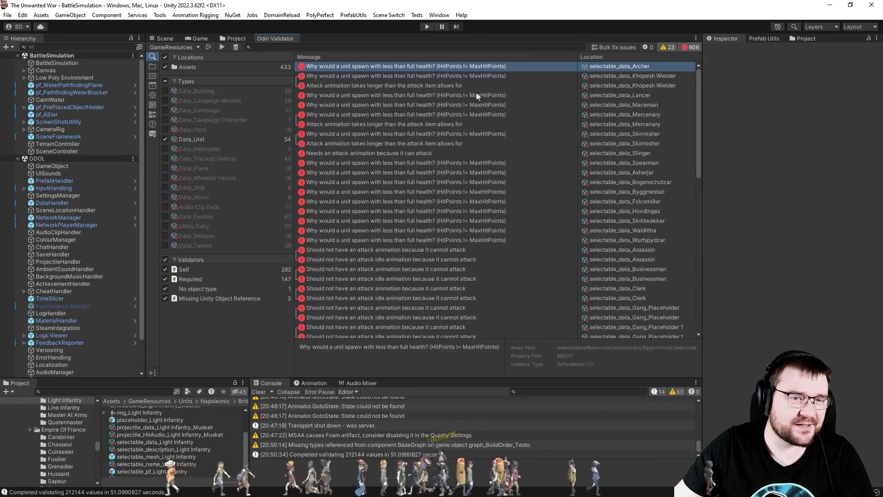
double_click(494, 67)
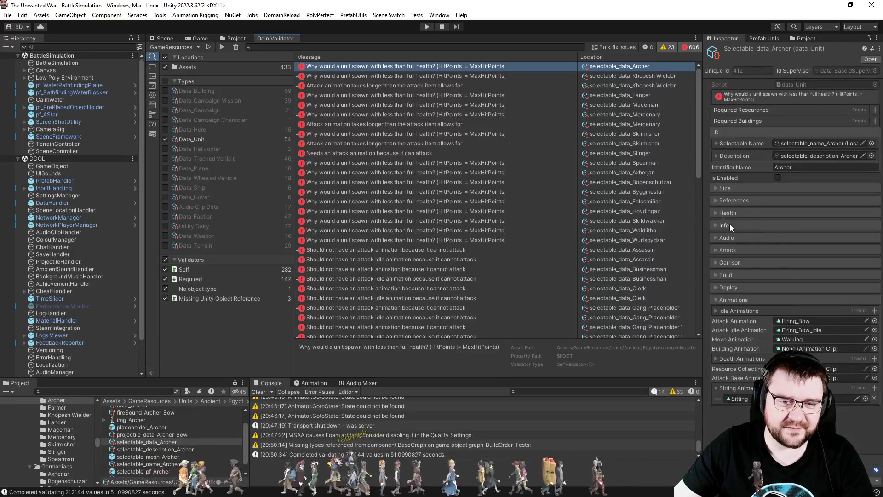
click(722, 214)
click(790, 233)
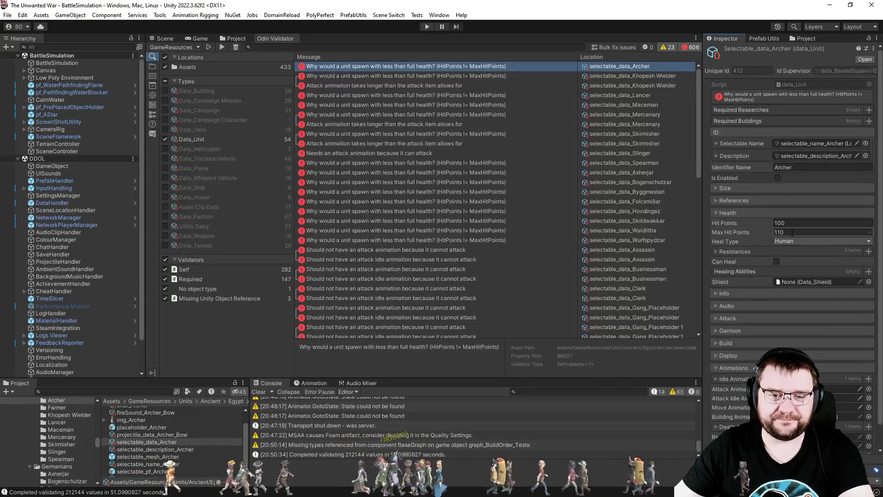
click(794, 223)
text(110)
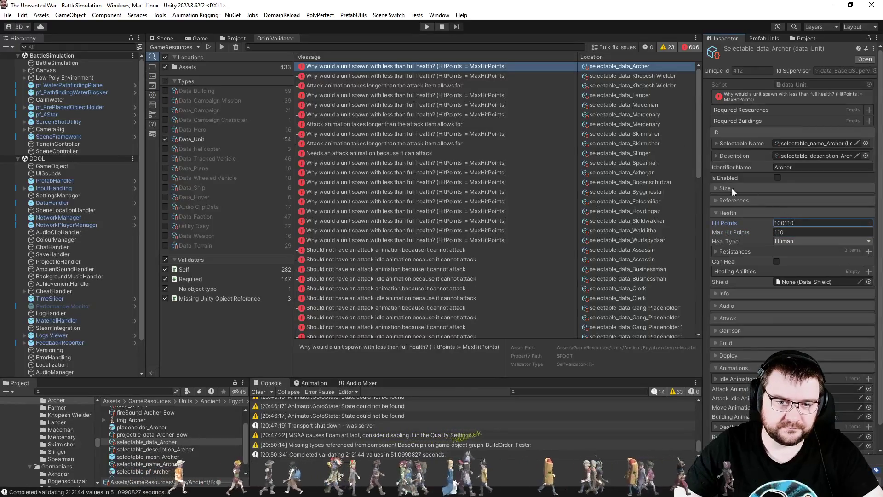
key(BackSpace)
key(BackSpace)
key(BackSpace)
text(10)
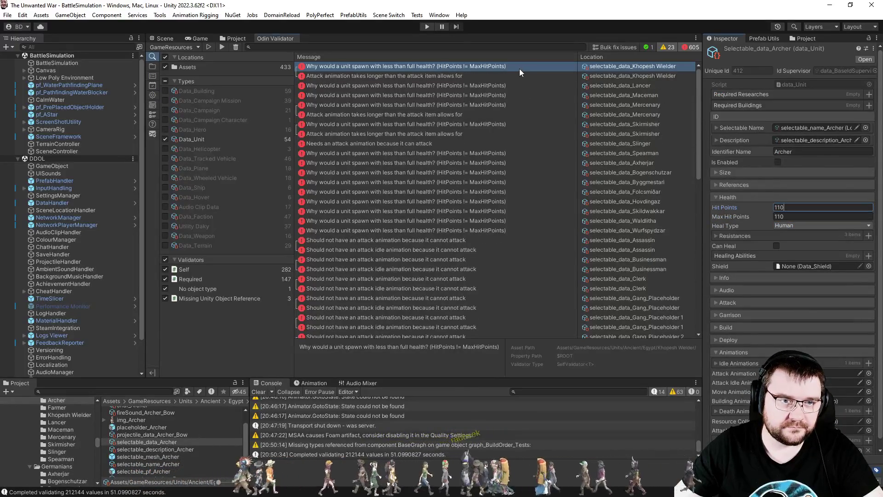
Set Hit Points to 130 for Khopesh Wielder, 110 for Lancer, and 95 for Maceman
click(520, 67)
click(787, 245)
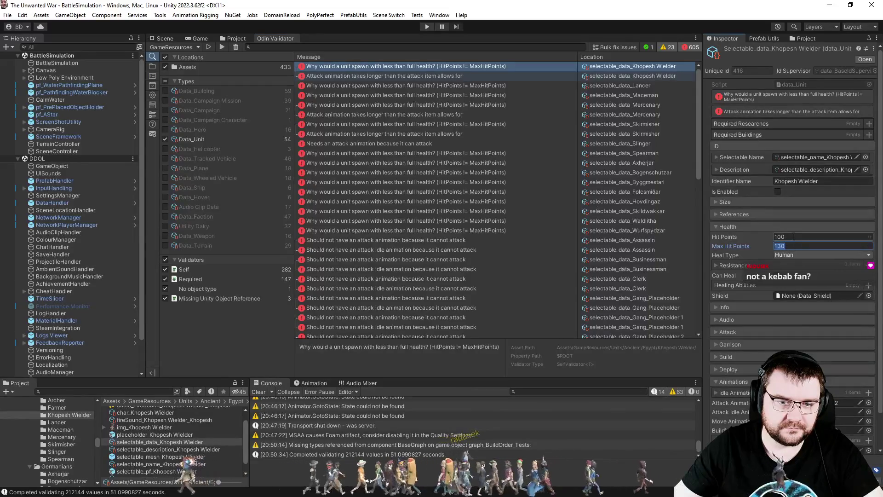
key(ctrl+a)
text(130)
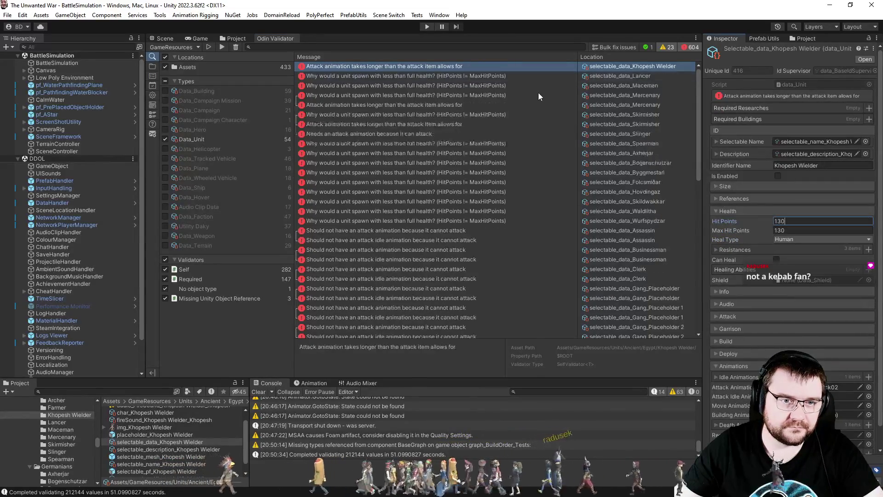
click(531, 76)
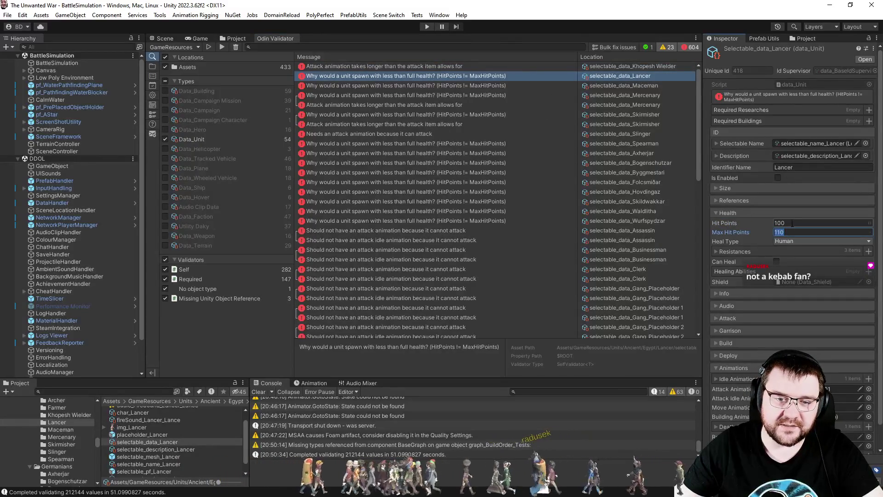
text(110)
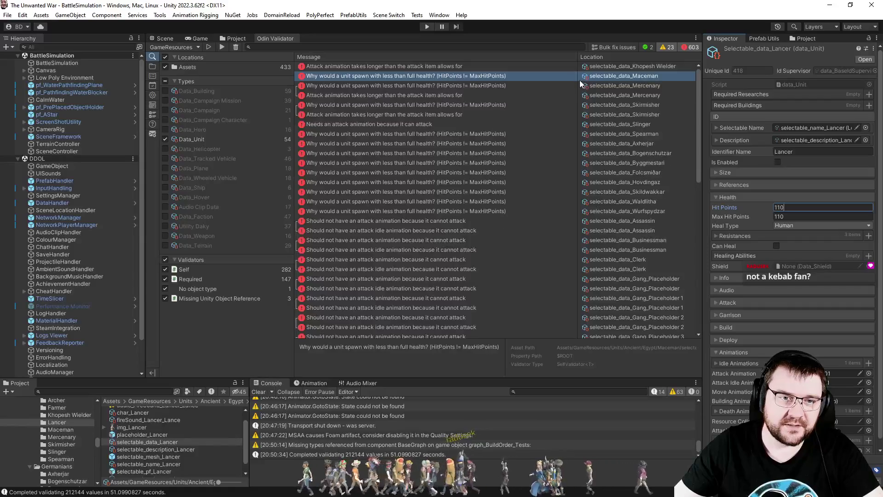
click(562, 77)
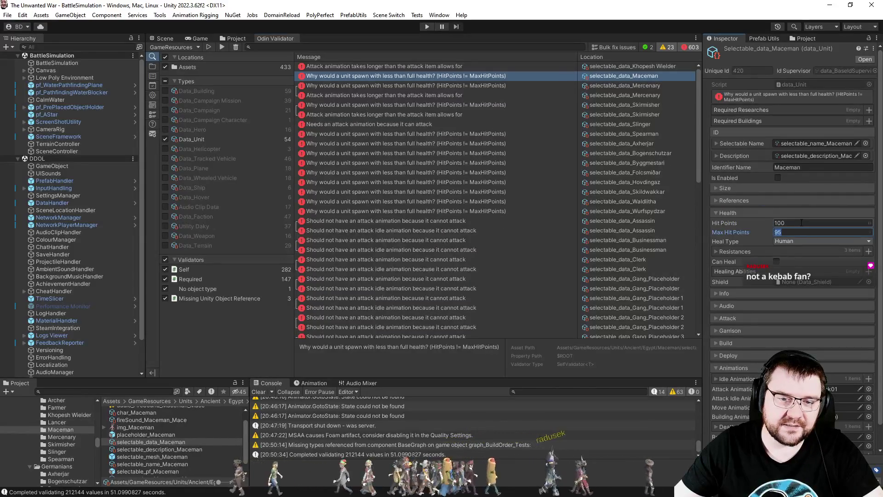
key(Return)
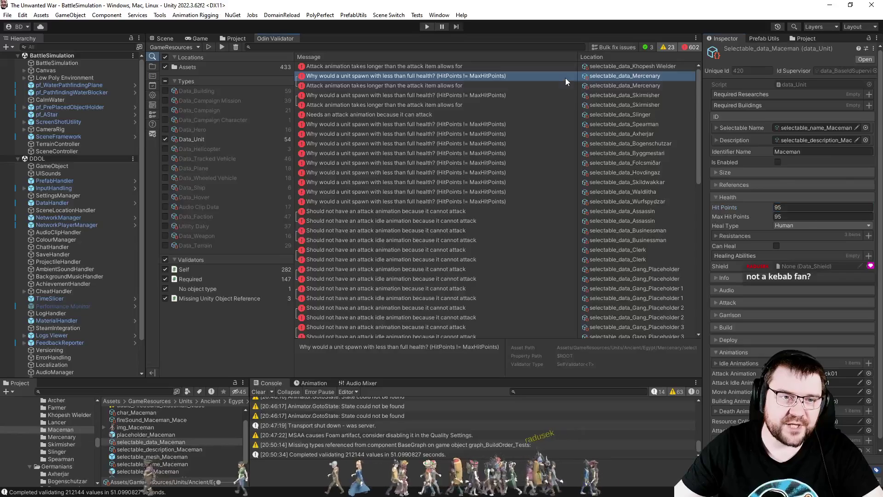
Set the Mercenary's Hit Points to 80 and the Skirmisher's to 115
click(564, 78)
click(800, 246)
click(798, 238)
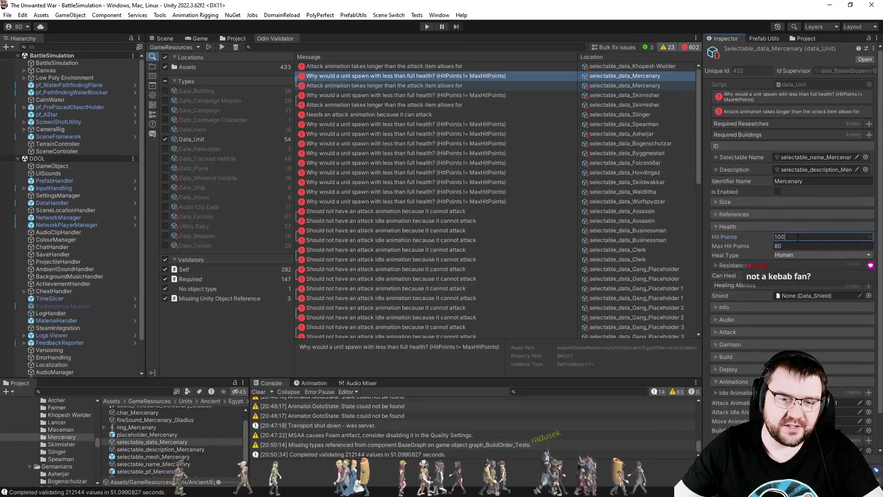
text(80)
click(563, 85)
click(793, 246)
click(793, 236)
text(115)
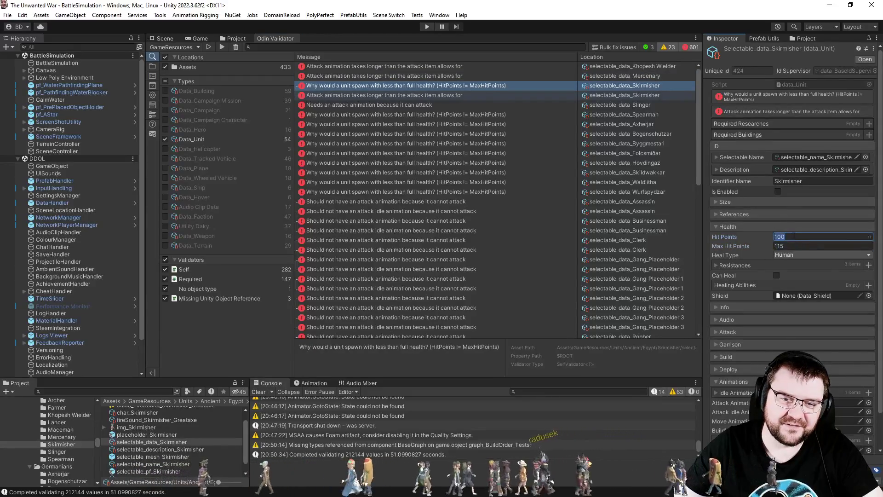
click(522, 105)
Match health values: Spearman 75, Axherjar Max Hit Points 100, Bogenschutzar Hit Points 80
click(786, 232)
text(75)
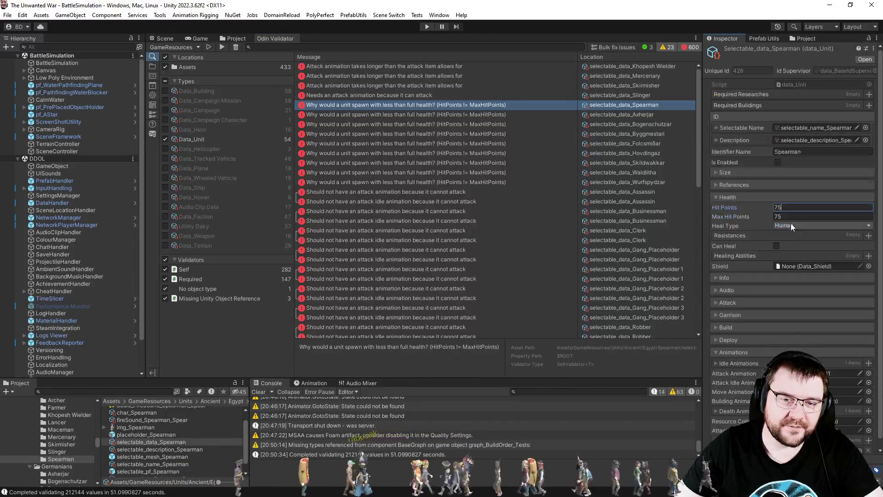
click(796, 232)
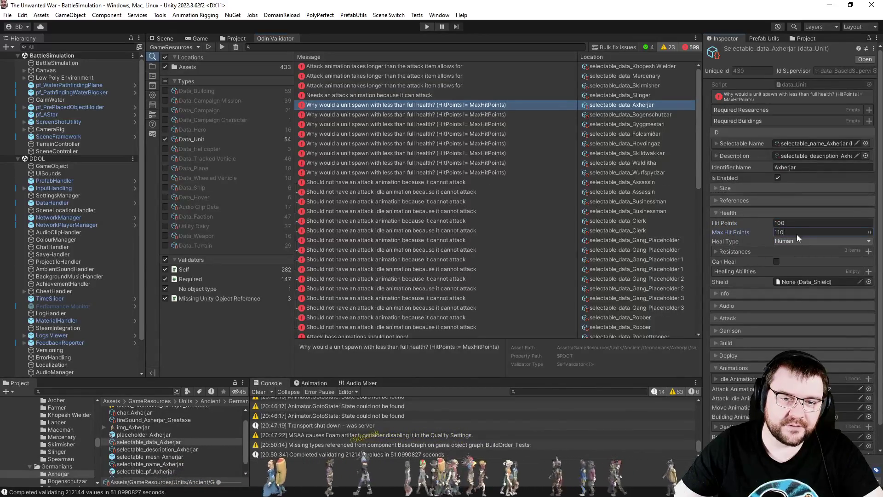
text(100)
key(Return)
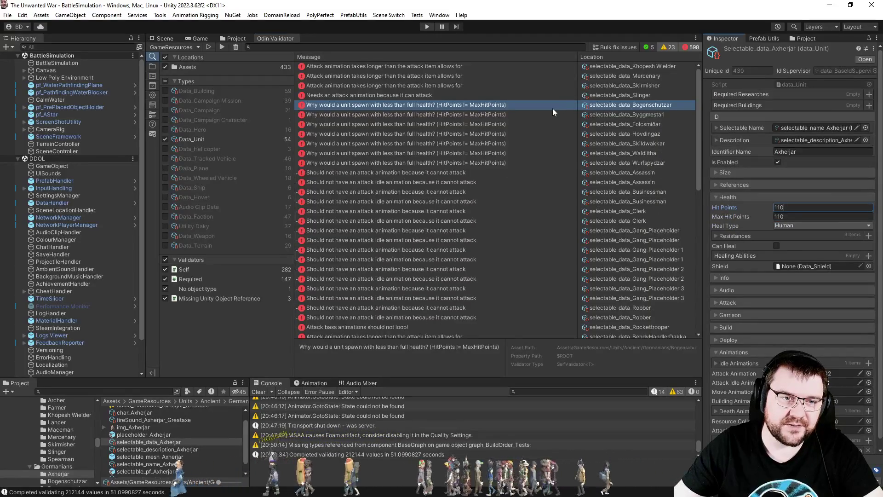
click(791, 221)
text(80)
key(Return)
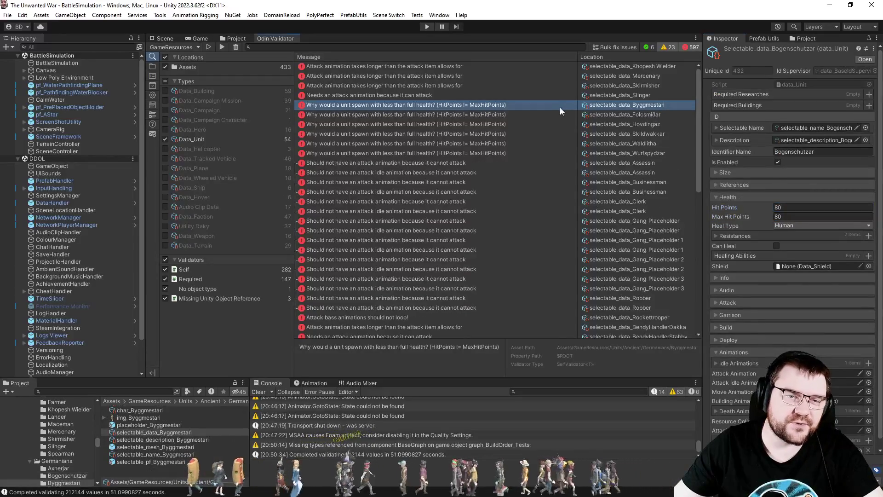
Set Byggmestari's Hit Points to 75 and Folcsmiðar's to 110
click(798, 222)
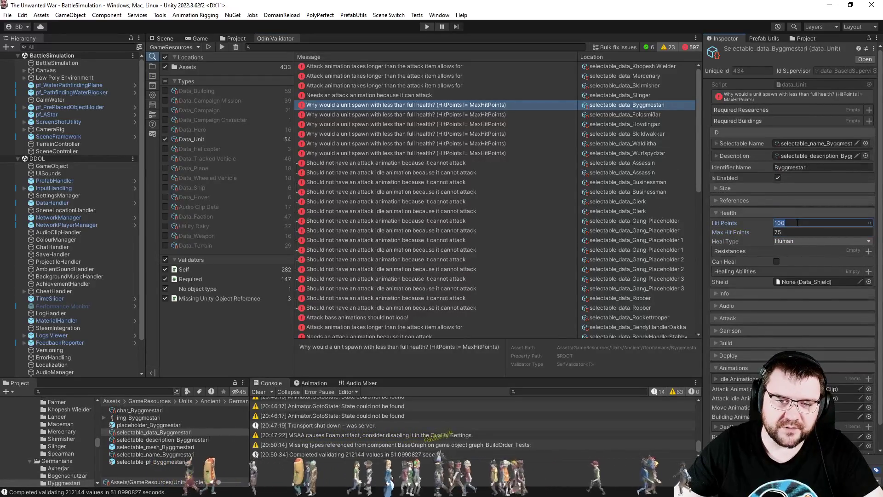
text(75)
key(Return)
click(551, 105)
click(791, 231)
click(792, 223)
text(110)
key(Return)
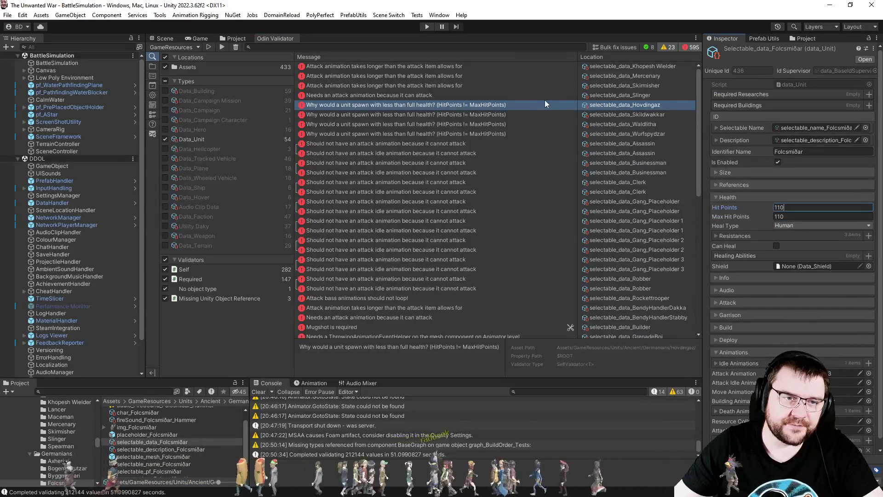
Set Hit Points to 115 for Hovdingaz, 130 for Skildwakkar, and 110 for Waldlitha
click(548, 105)
click(790, 231)
click(791, 223)
text(115)
key(Return)
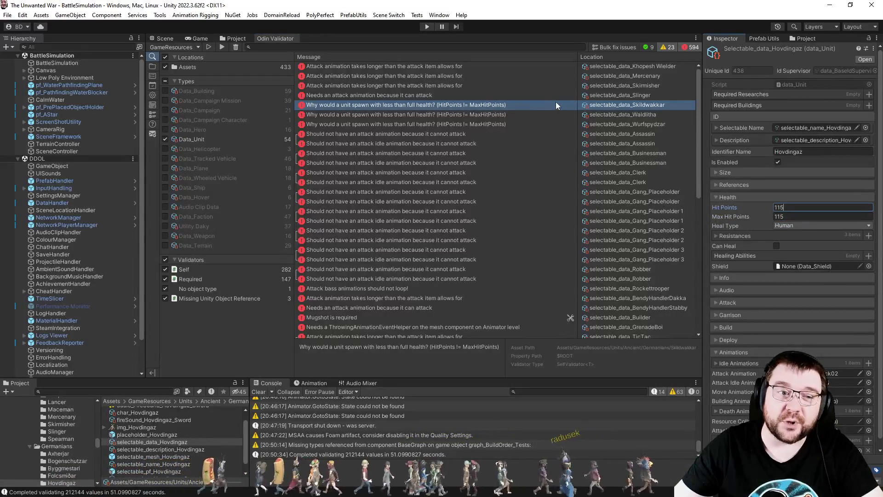
click(555, 104)
click(803, 222)
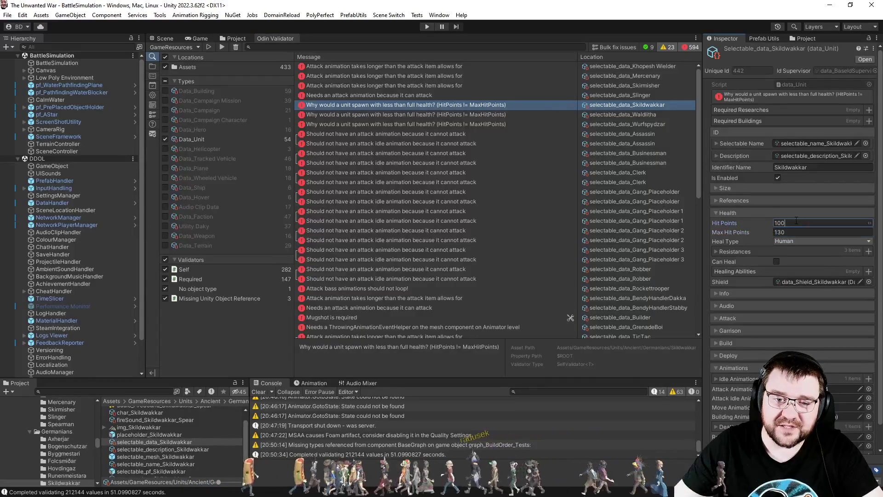
text(130)
key(Return)
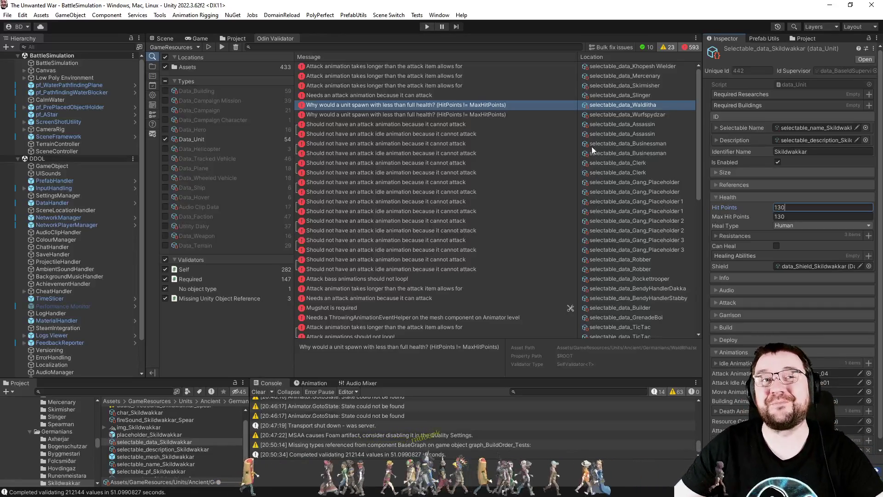
click(479, 108)
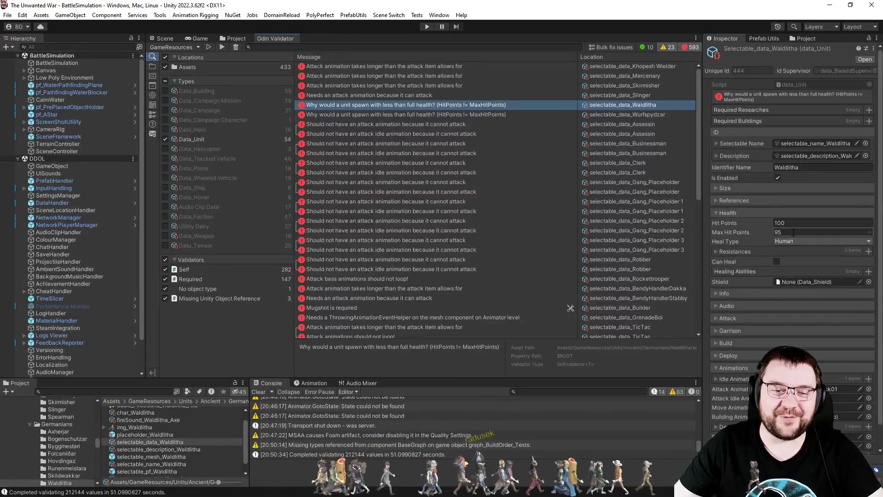
text(110)
key(Return)
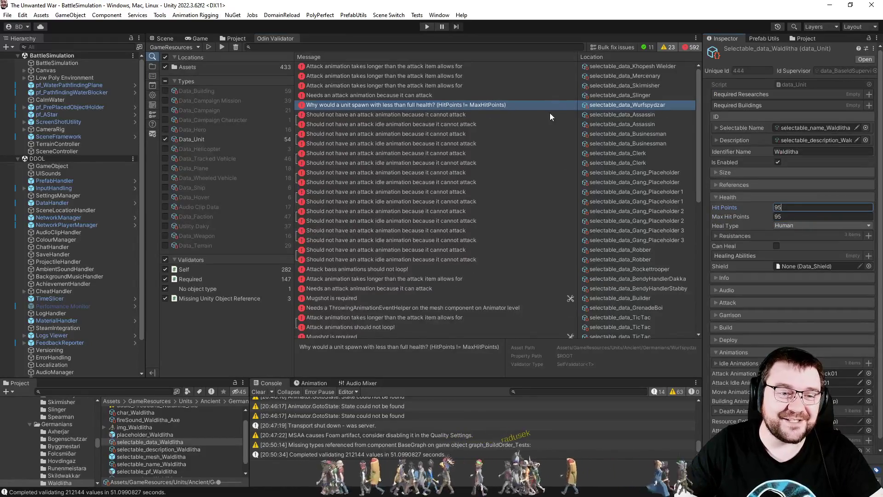
Set Wurfspydzar and Chasseur Hit Points to 110, and Fusilier's Max Hit Points to 100
click(553, 105)
click(799, 222)
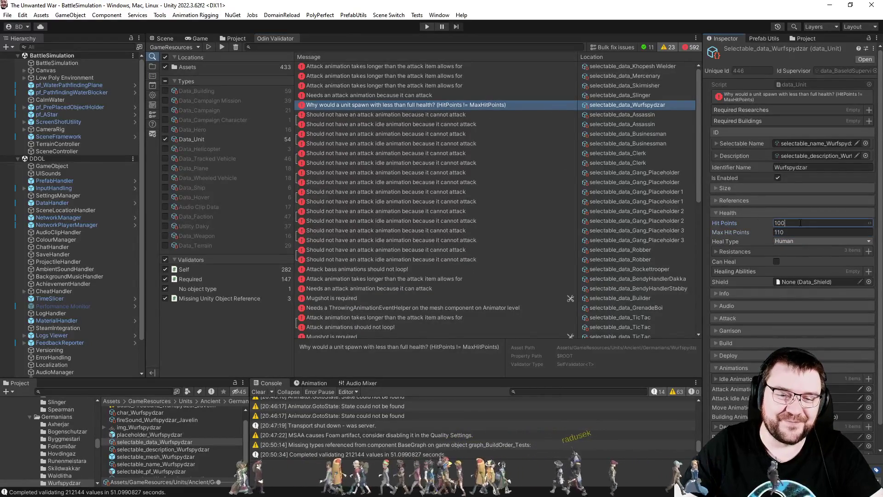
text(110)
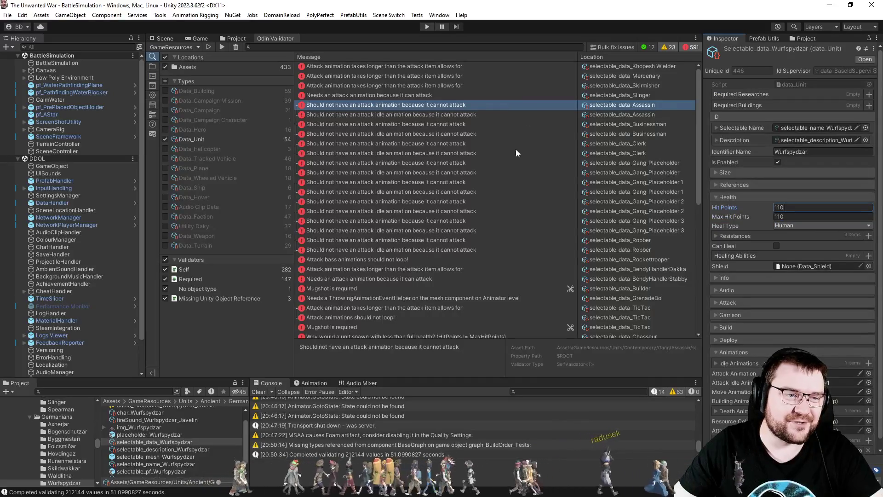
scroll(500, 259, down, 5)
click(507, 198)
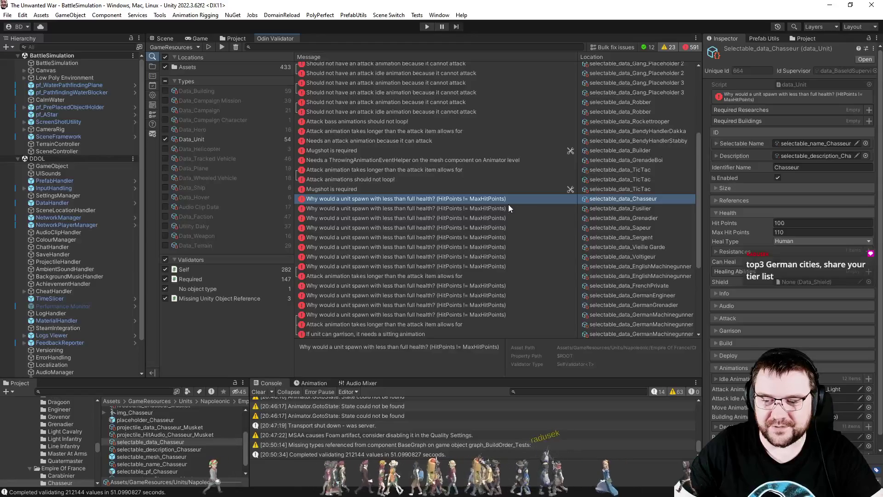
click(778, 222)
text(110)
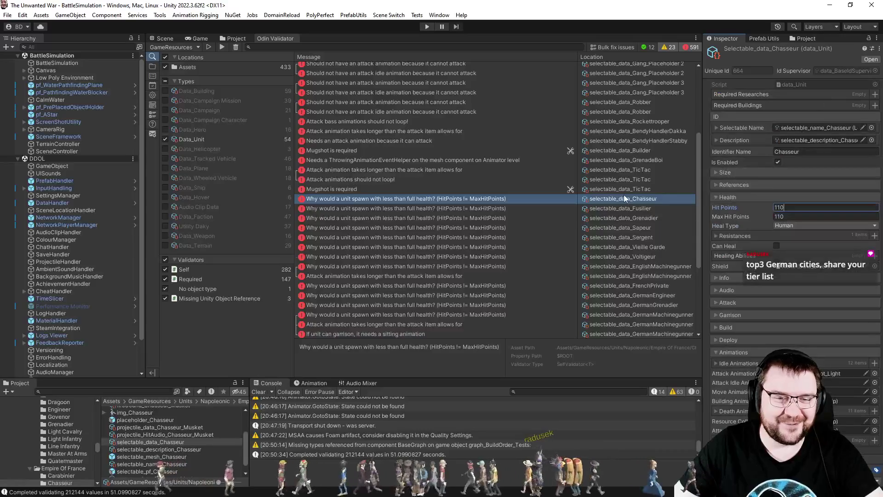
click(625, 199)
click(798, 232)
text(100)
key(Return)
Set Grenadier's Hit Points to 120 and Sapeur's to 80, and fix Sergent's Hit Points
click(619, 200)
click(793, 223)
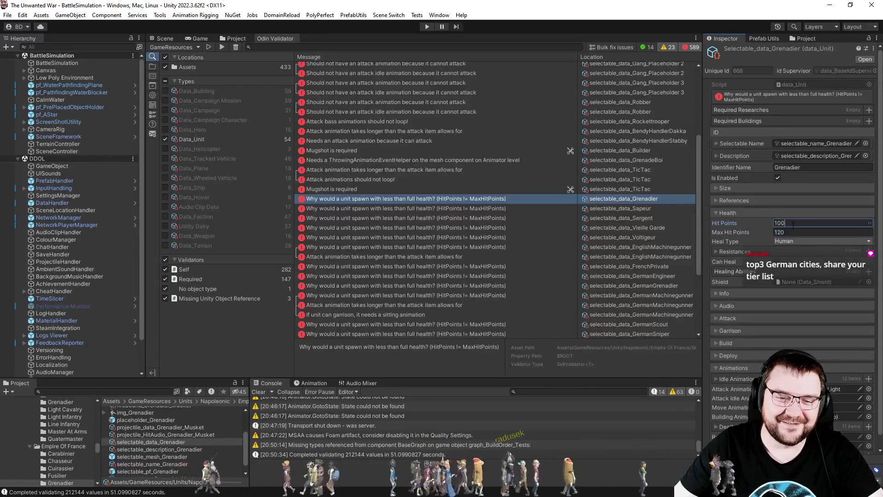
text(120)
key(Return)
click(605, 201)
click(787, 223)
text(80)
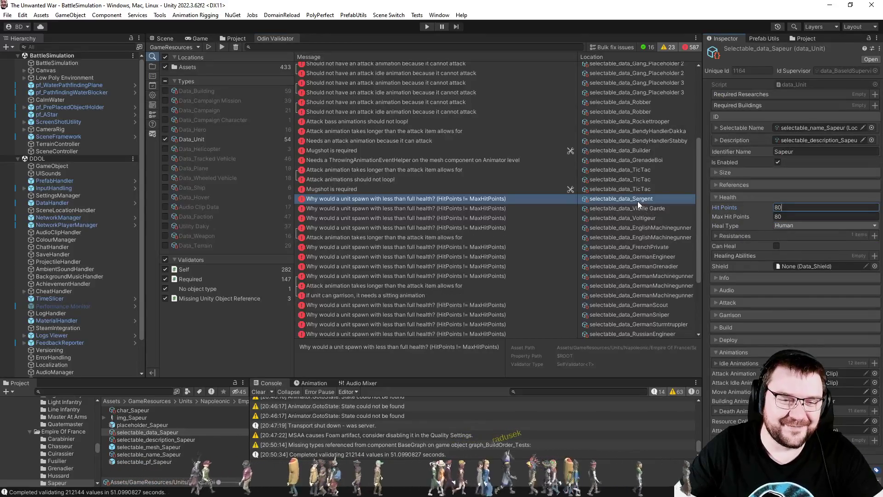
key(Return)
click(637, 201)
click(793, 223)
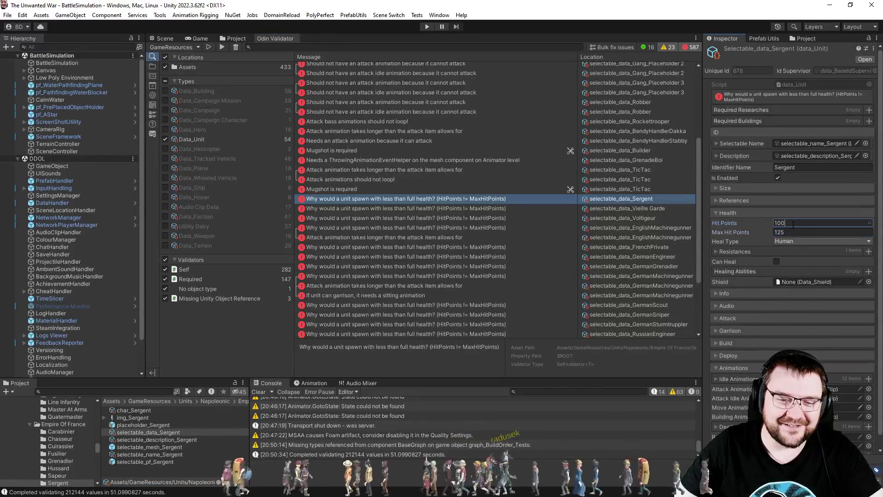
key(Return)
Set Vieille Garde's Hit Points to 130 and Voltigeur's to 120
click(631, 201)
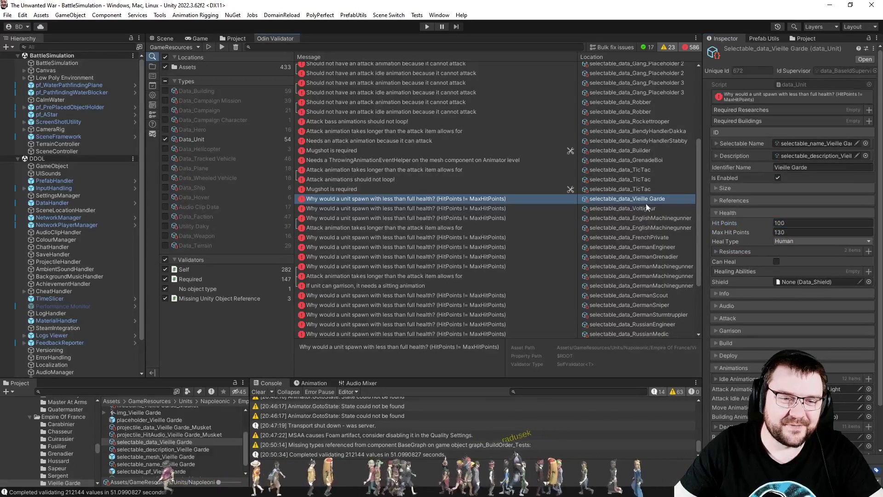
click(786, 223)
text(130)
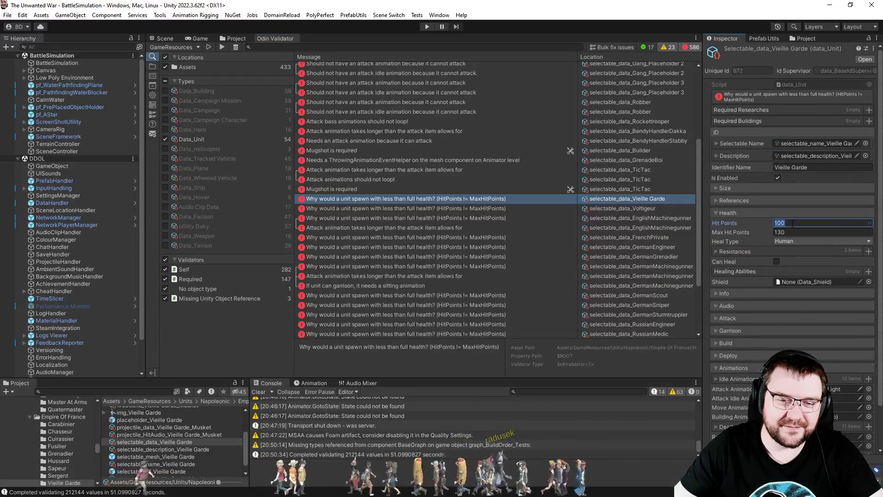
key(Return)
click(620, 199)
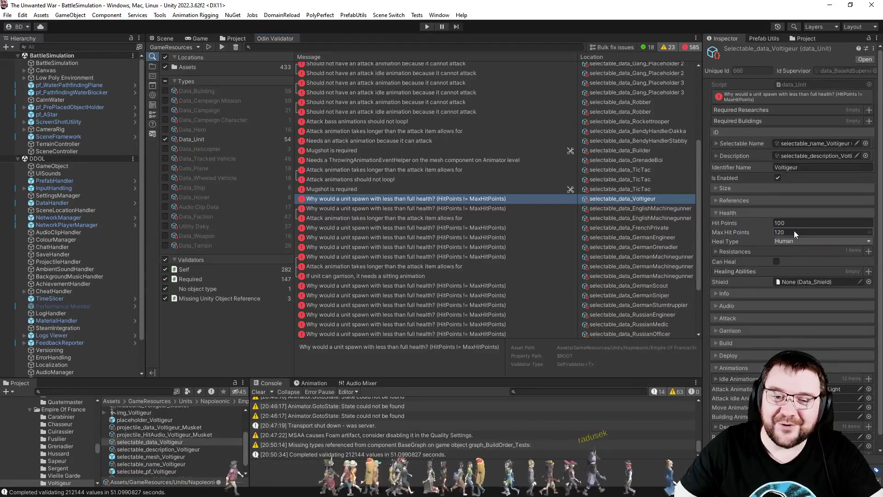
text(120)
key(Return)
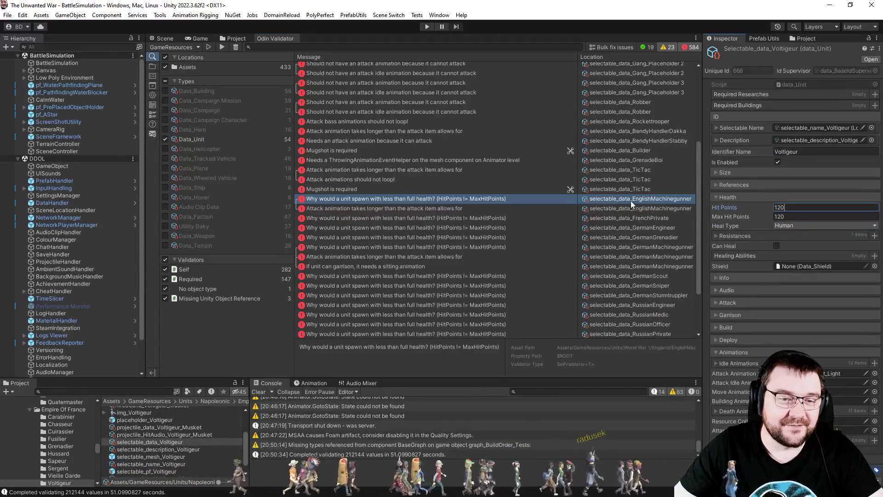
Set the English Machinegunner's Hit Points to 150
click(631, 200)
click(794, 251)
text(250)
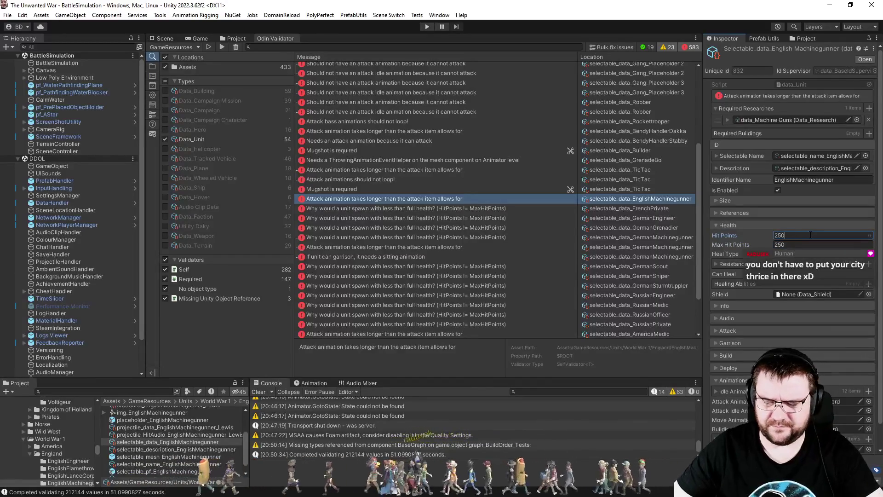
text(150)
key(Tab)
text(150)
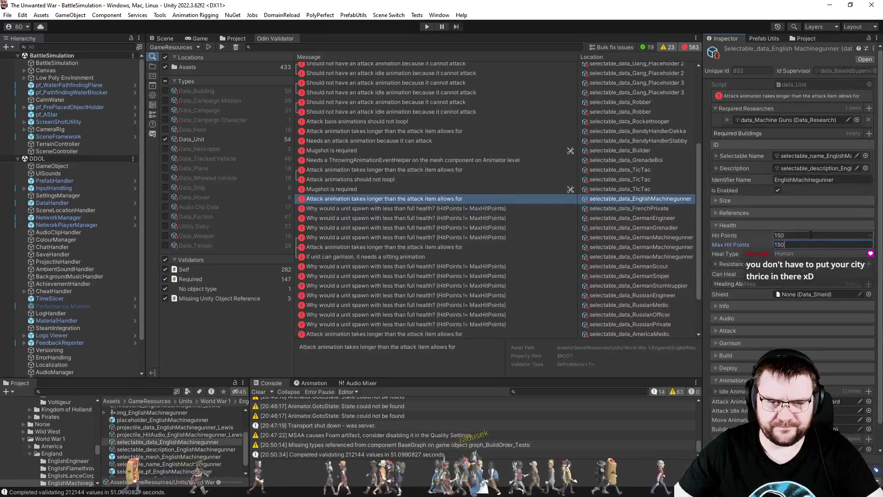
Set French Private's Max Hit Points and Hit Points both to 110
click(643, 208)
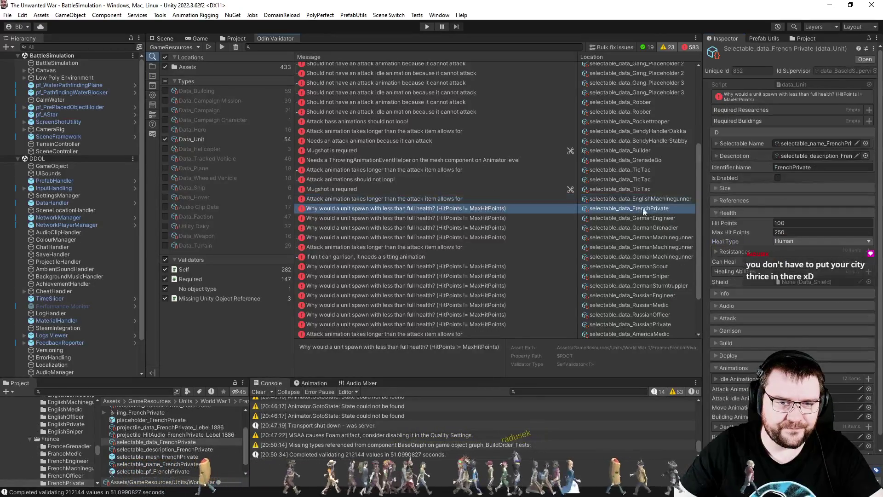
click(802, 231)
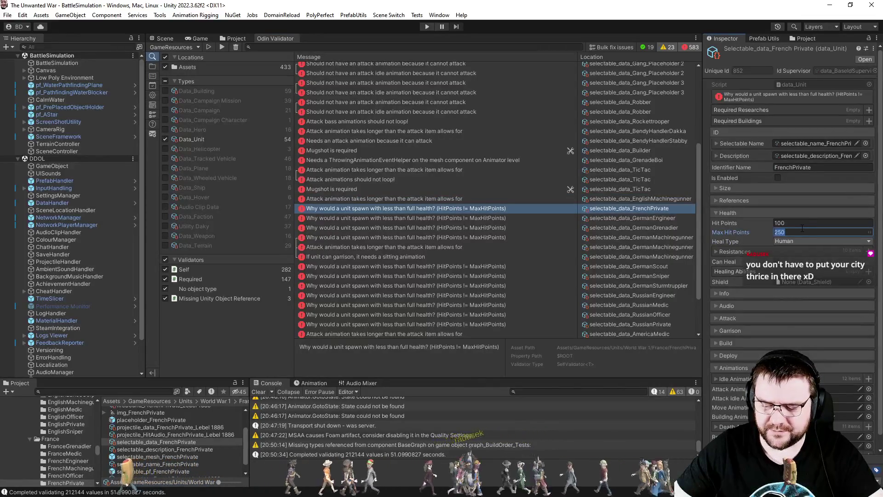
text(110)
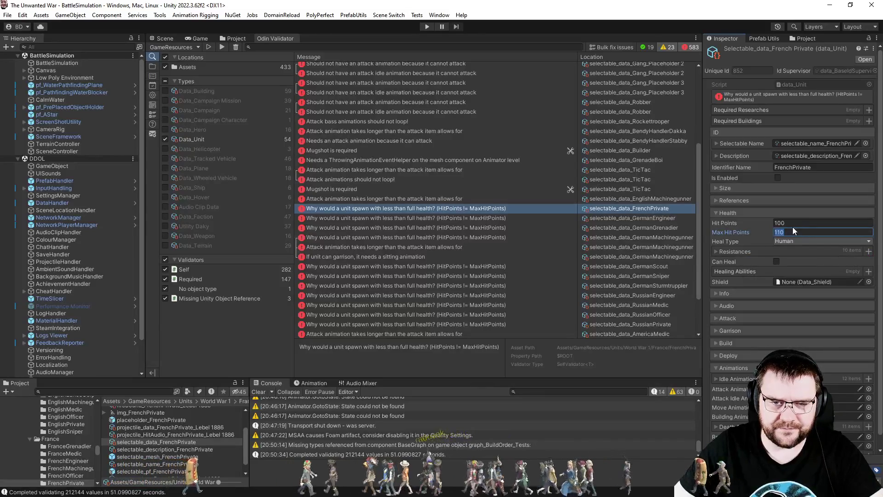
click(793, 224)
text(110)
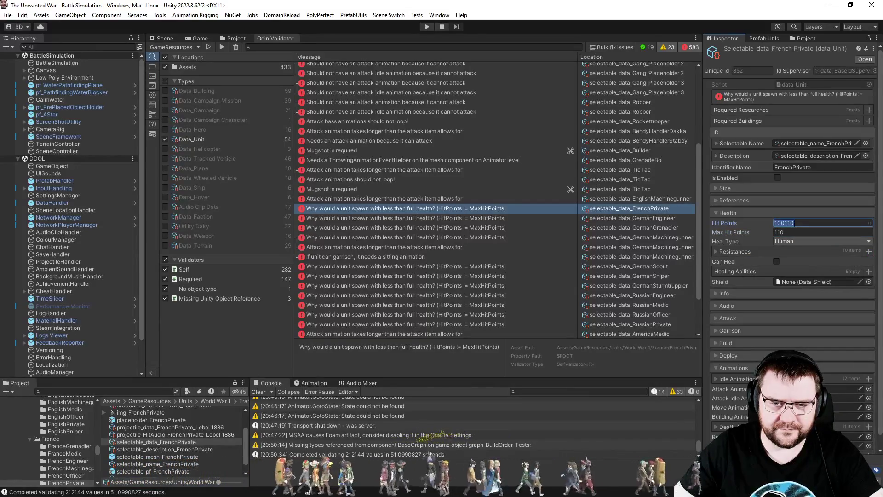
key(Return)
Set German Engineer's Hit Points to 80
click(652, 212)
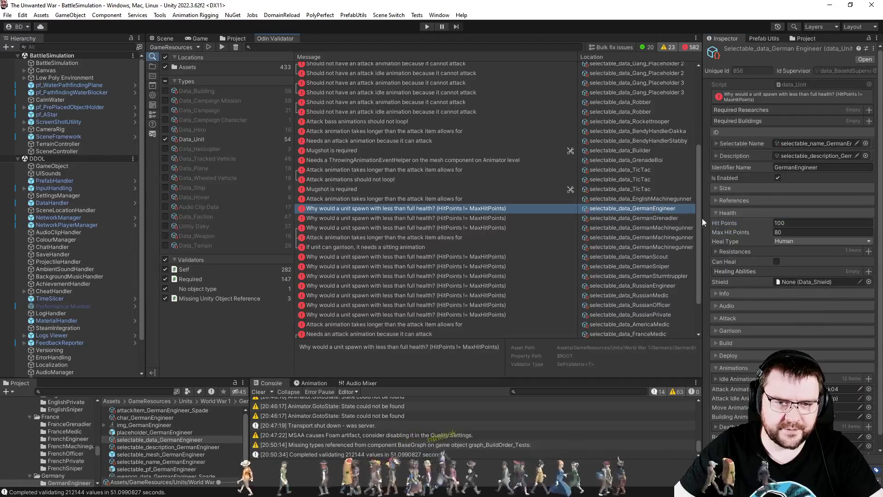
click(794, 223)
text(80)
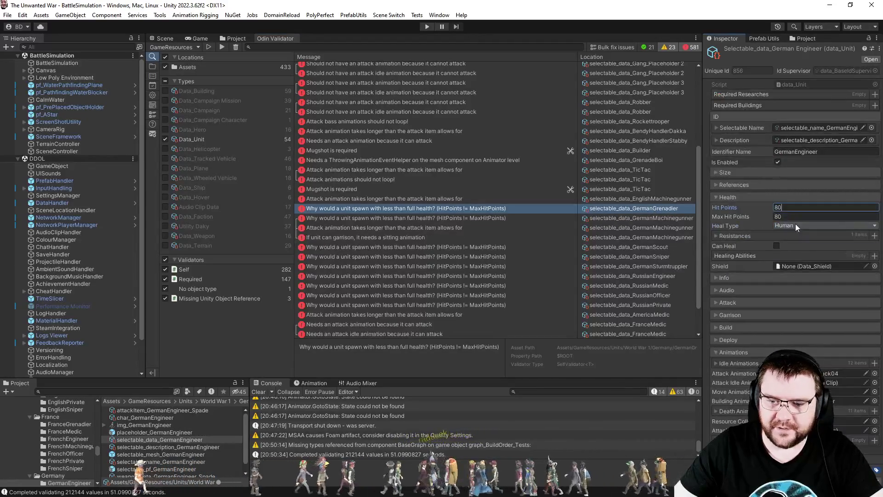
Set German Grenadier's Max Hit Points and Hit Points both to 150
click(536, 210)
click(799, 232)
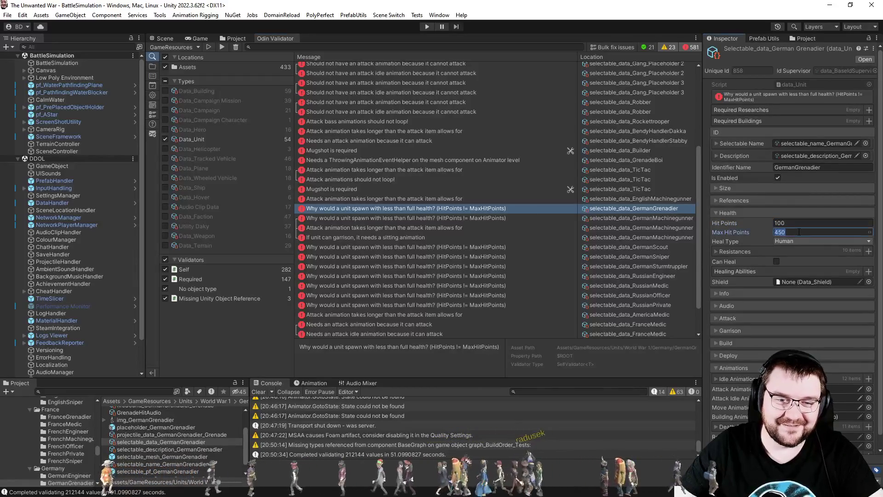
text(150)
key(Return)
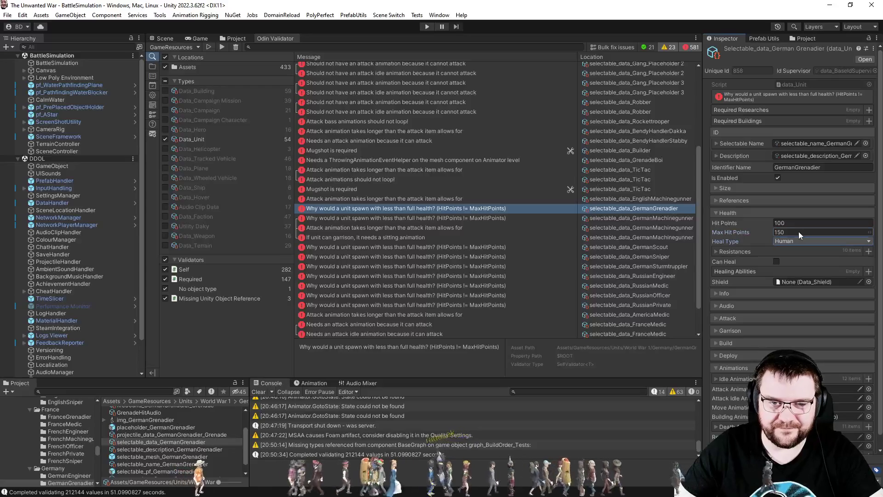
click(803, 223)
key(BackSpace)
key(BackSpace)
key(BackSpace)
text(150)
click(798, 215)
click(611, 214)
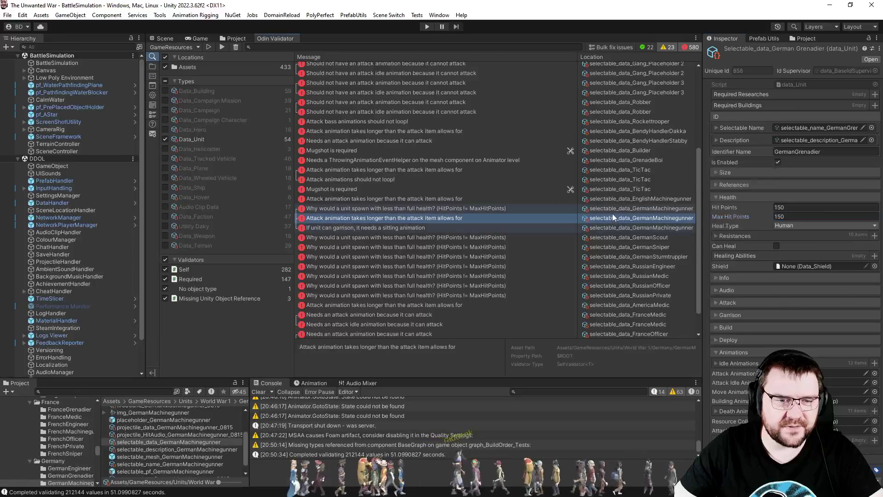
Set Hit Points for German Machinegunner 120, Scout 80, Sniper 100 and Sturmtruppler 150
click(796, 251)
key(ctrl+a)
text(120)
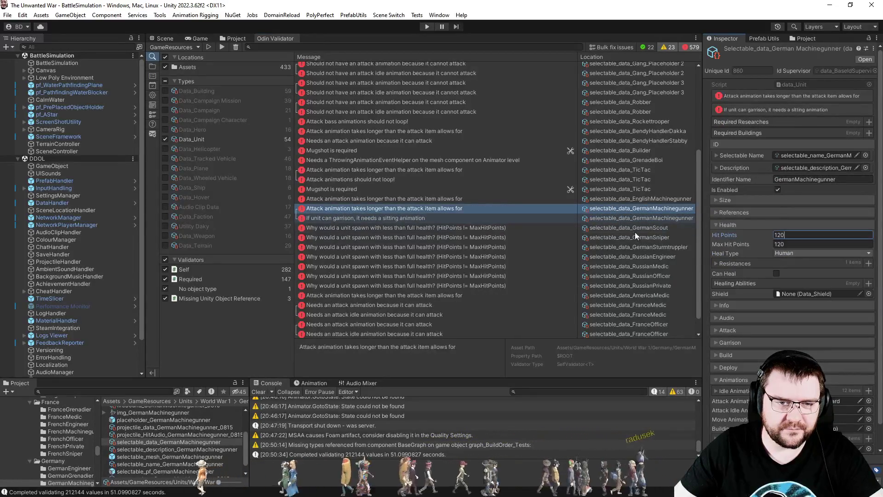
click(624, 228)
click(797, 224)
text(80)
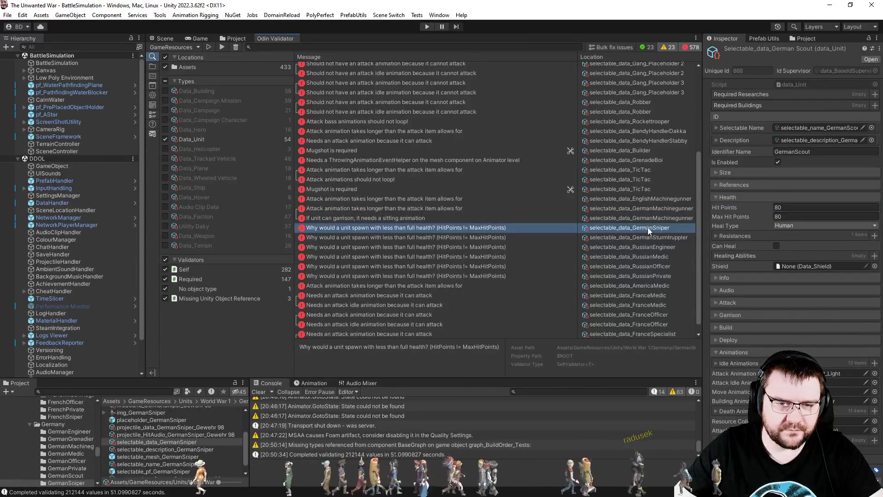
click(648, 227)
text(100)
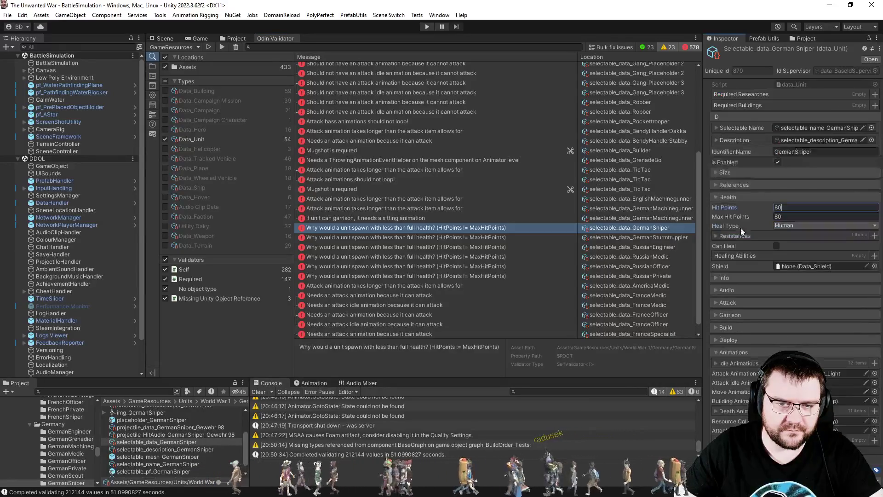
click(636, 234)
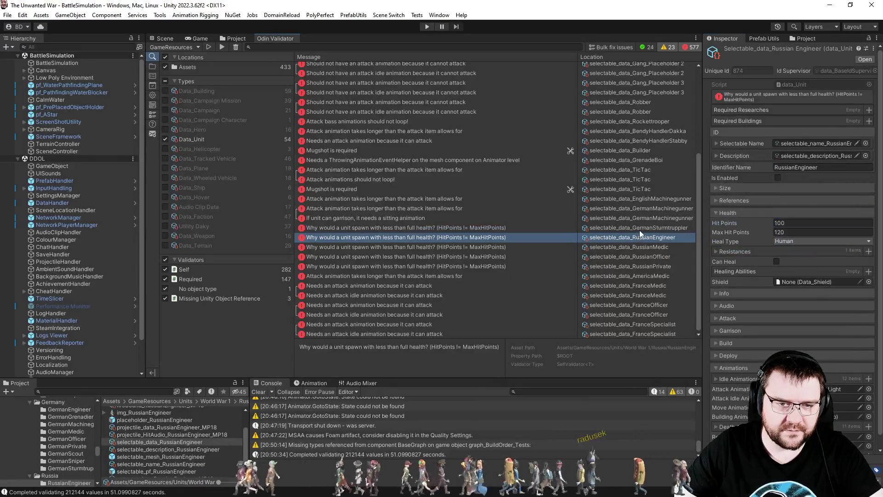
click(791, 223)
text(150)
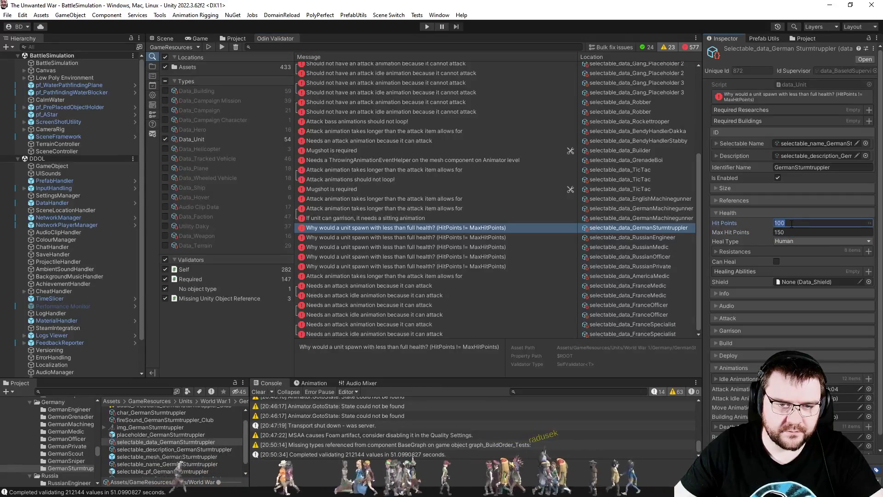
Set Russian Engineer's Hit Points to 120 and Russian Medic's to 80
click(663, 237)
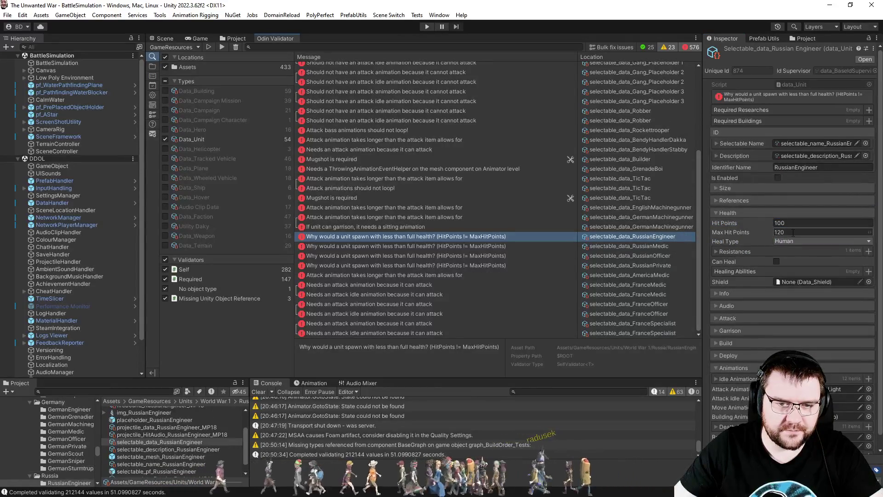
click(796, 223)
text(120)
click(658, 246)
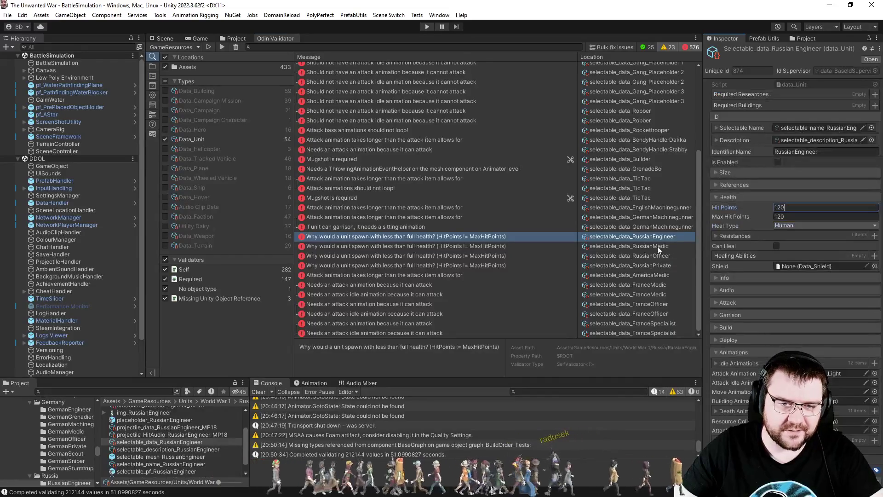
click(800, 232)
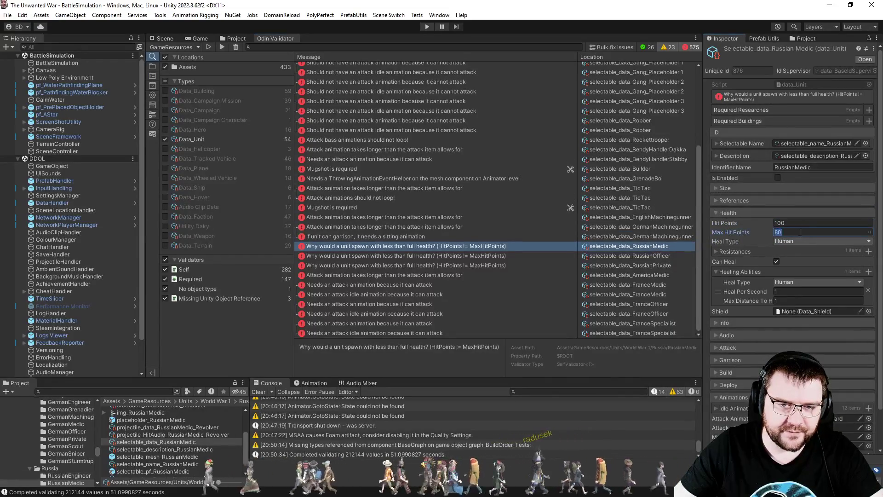
click(799, 223)
text(80)
key(Return)
Set Russian Officer's Hit Points to 100 and Russian Private's to 110
click(631, 256)
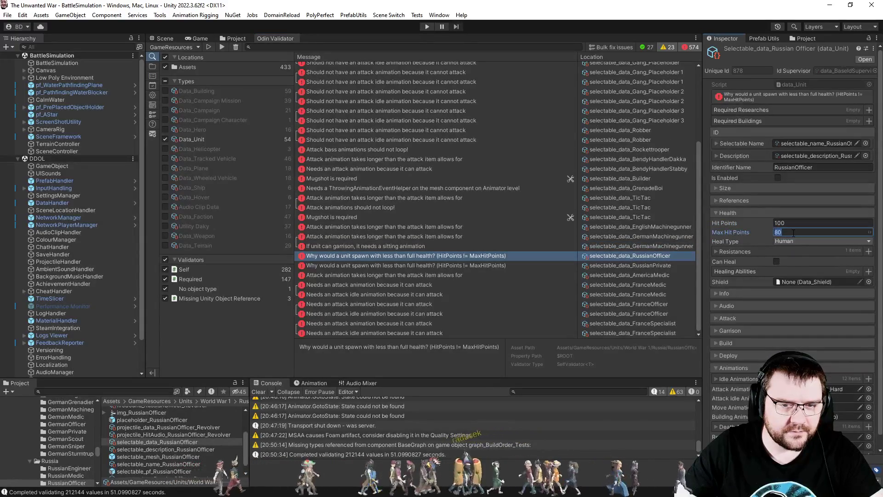
text(100)
key(Return)
click(611, 266)
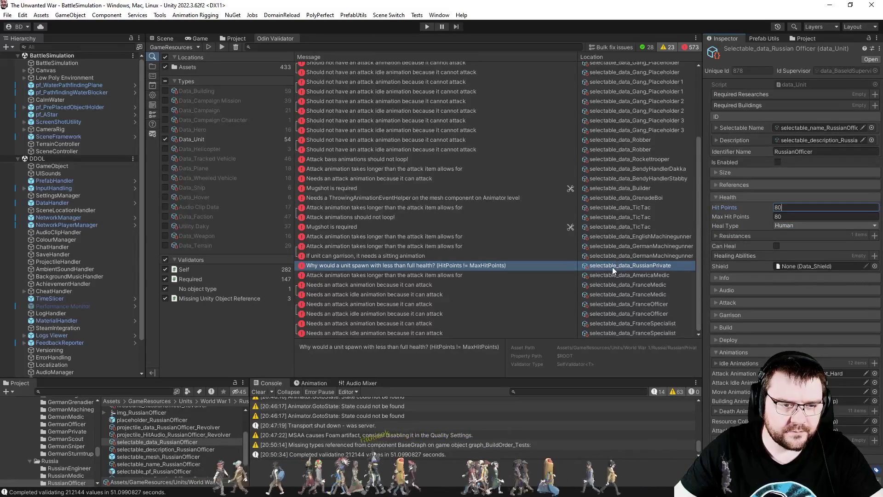
click(799, 223)
text(110)
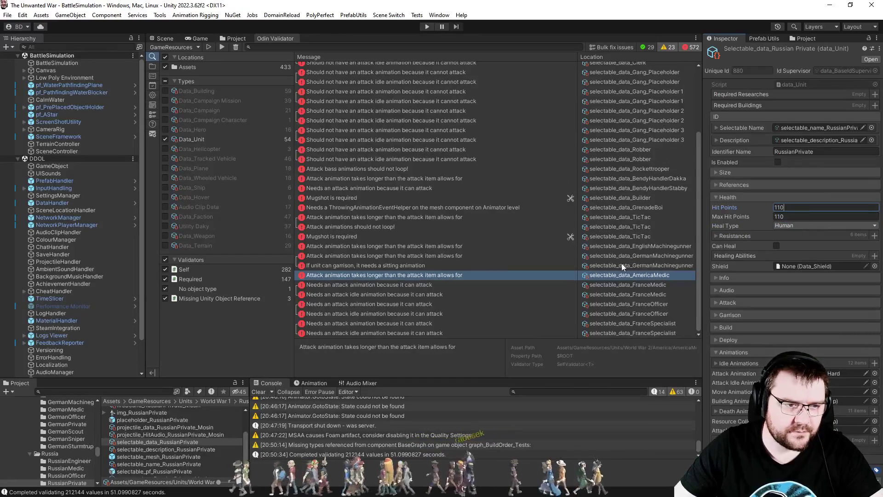
click(634, 248)
scroll(609, 219, up, 3)
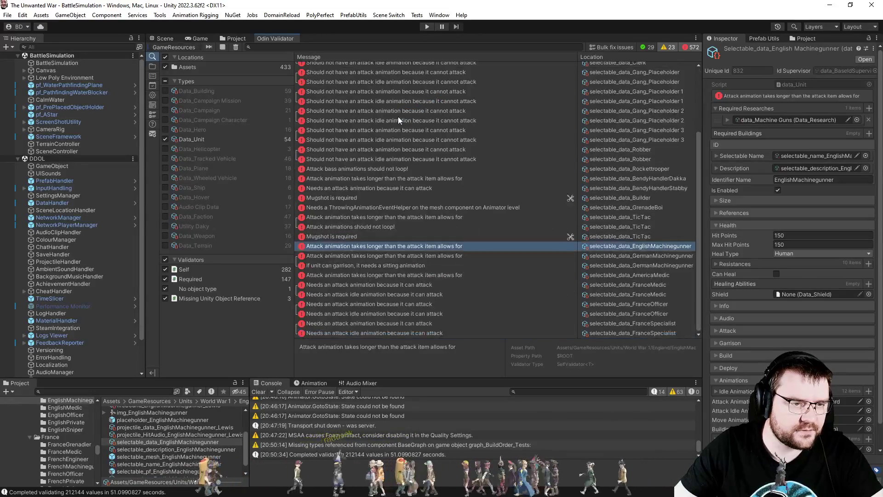
Clear the Odin Validator results list
click(235, 47)
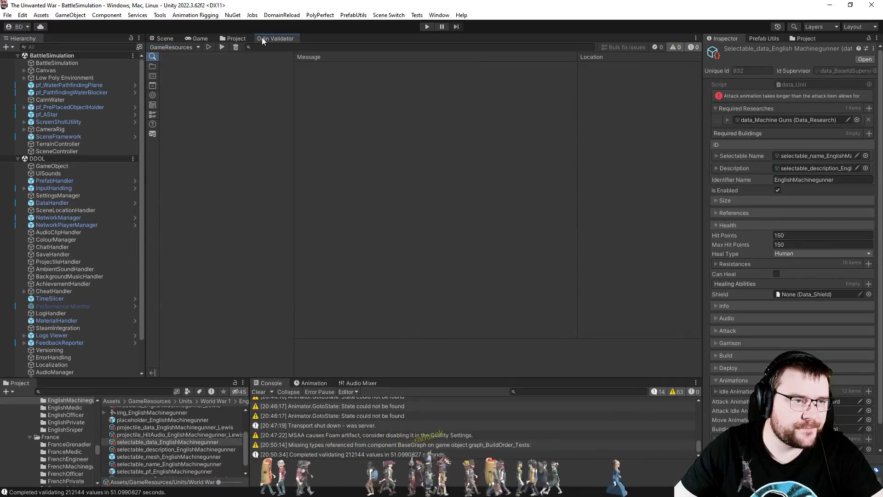
click(193, 39)
click(236, 38)
Open the DamageEditor from PrefabUtils and load the data_WWI setting
click(354, 15)
click(368, 16)
click(367, 16)
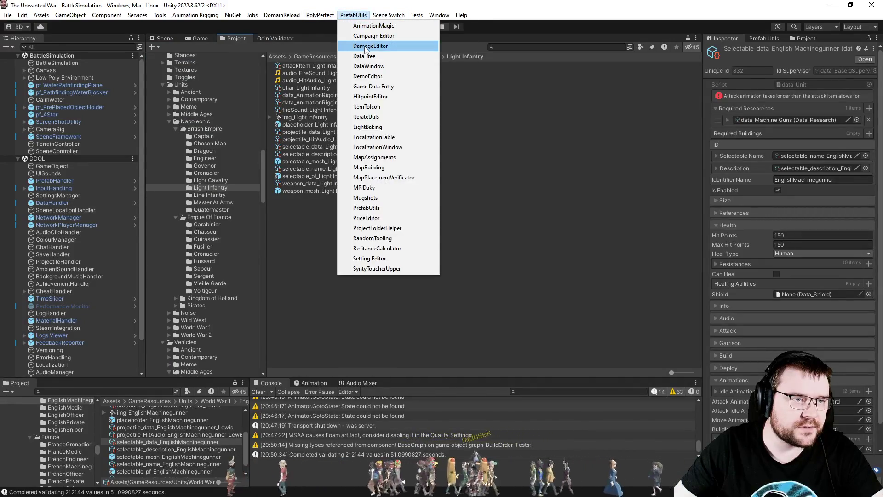
click(363, 46)
click(126, 24)
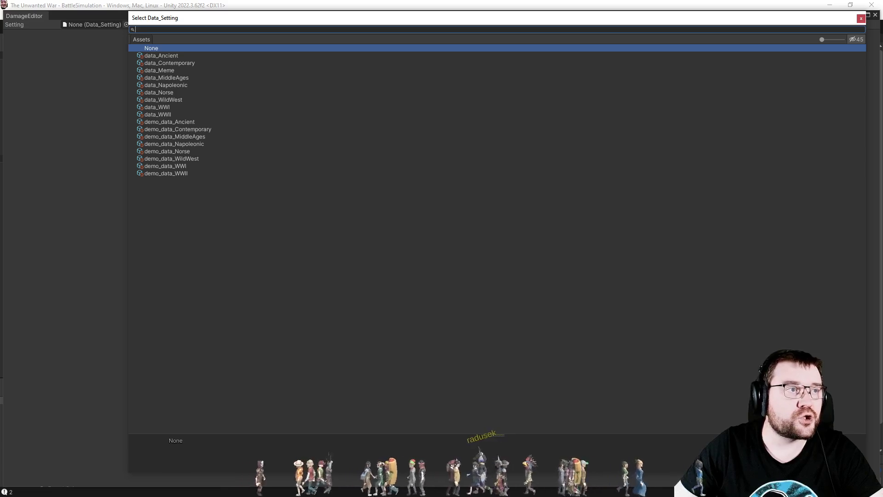
double_click(157, 106)
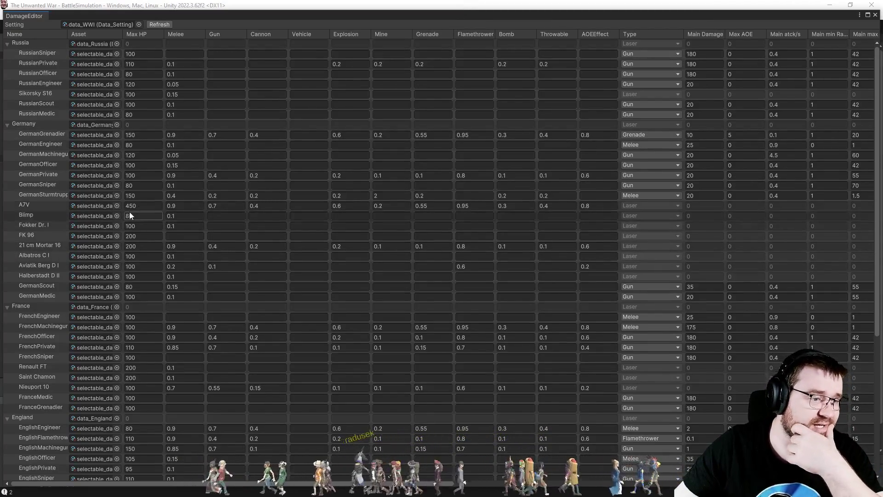
Scan the DamageEditor table, close it, deselect the unit asset and clear the Console
scroll(138, 212, down, 8)
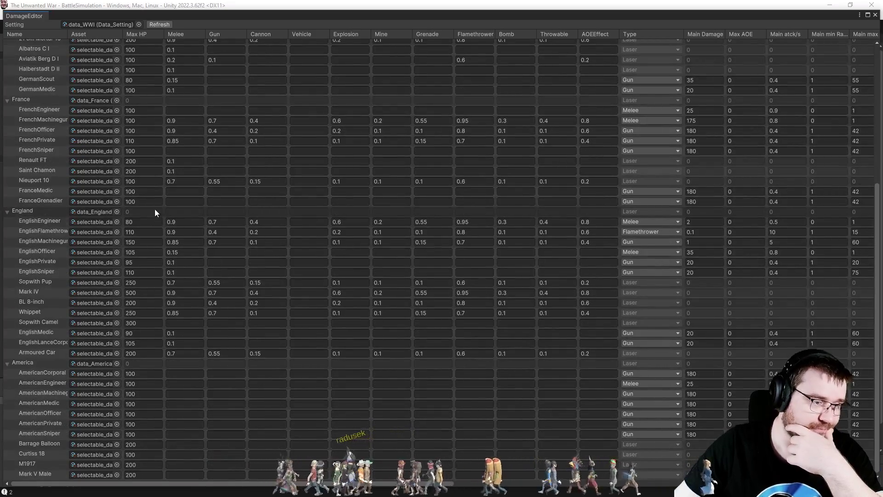
scroll(151, 232, up, 5)
scroll(153, 233, up, 2)
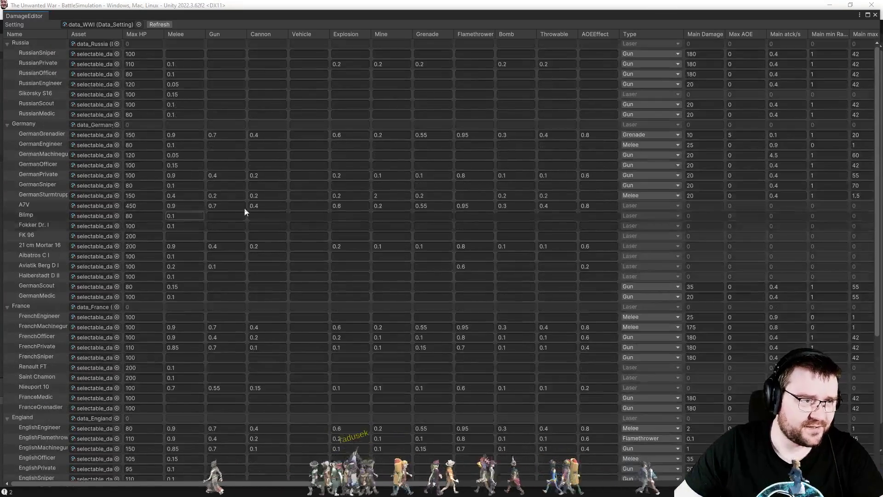
click(876, 16)
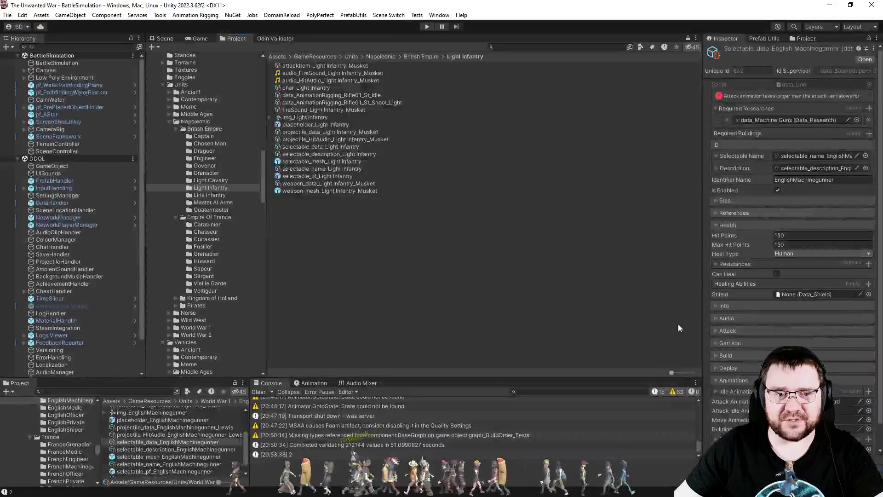
click(375, 319)
click(264, 392)
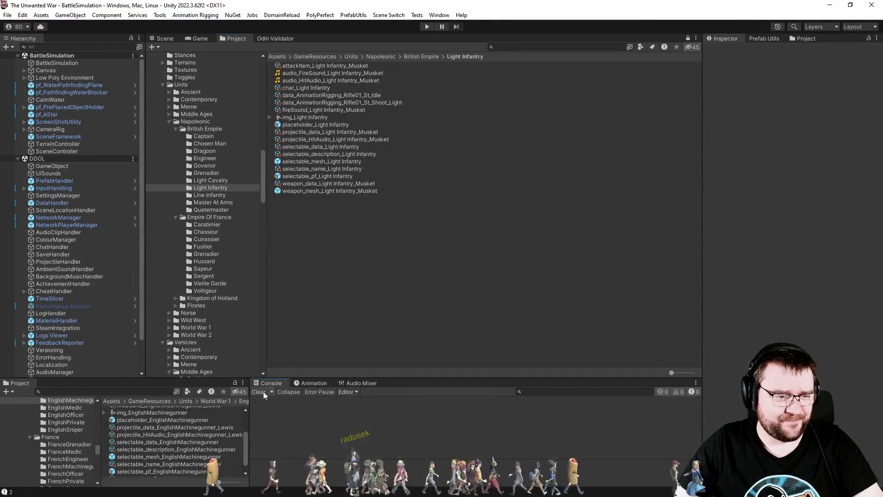
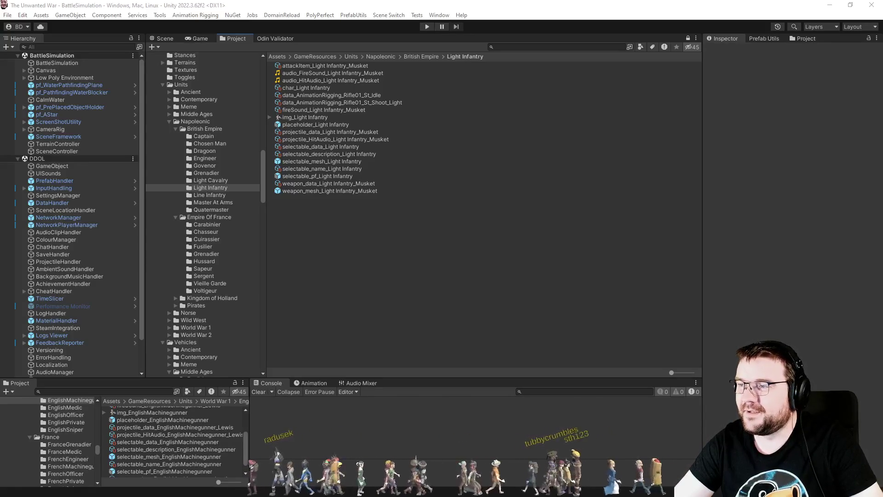
Switch from Unity to the browser showing the LEGO Titanic product page
key(alt+Tab)
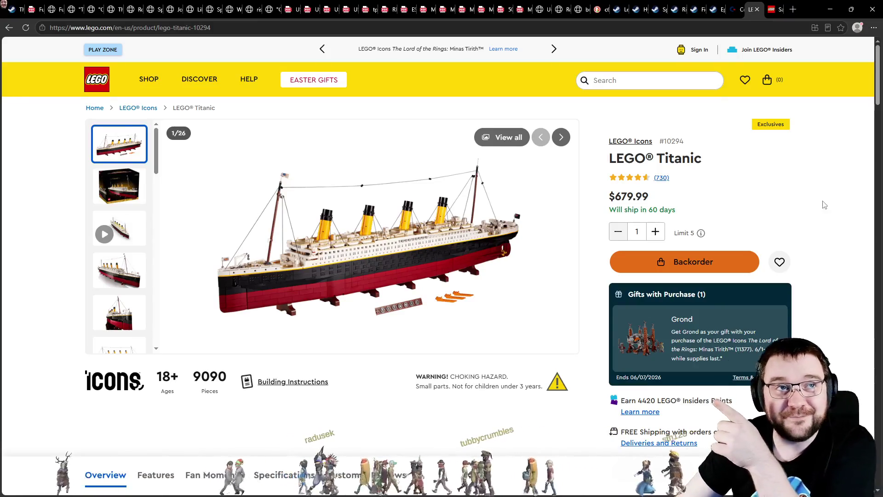
drag(649, 197, 611, 197)
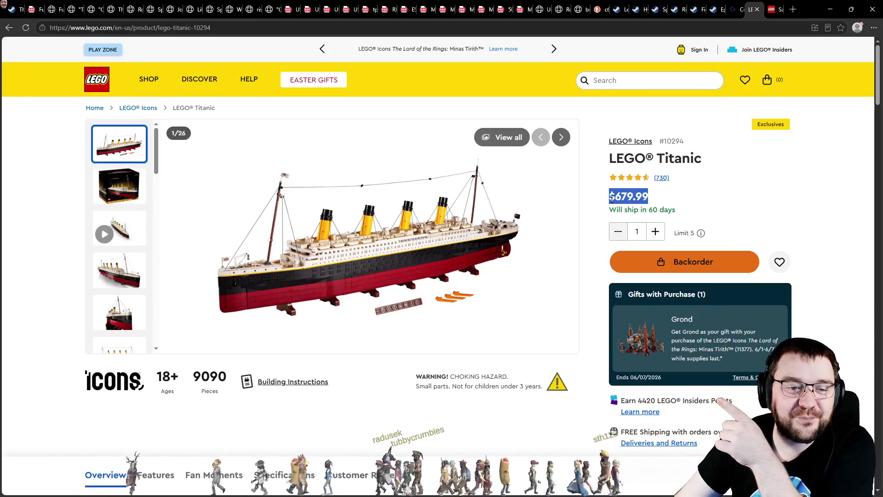
click(684, 204)
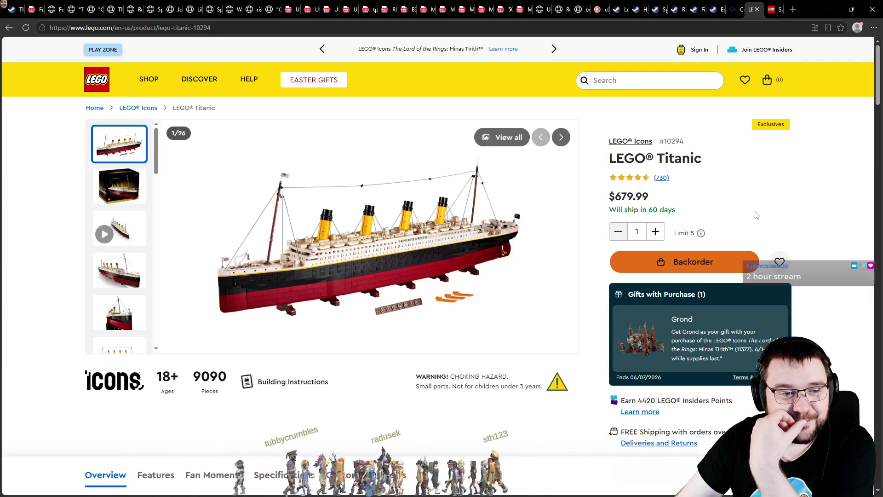
key(ctrl+Tab)
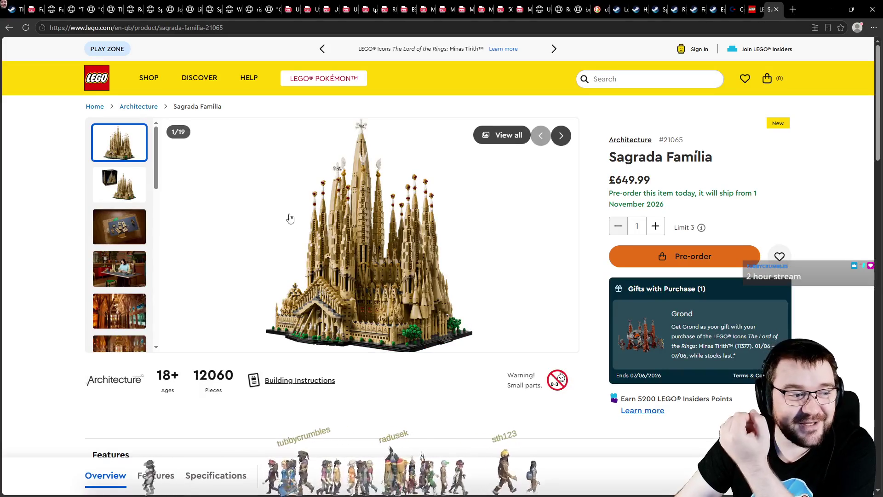
click(289, 219)
scroll(634, 260, down, 3)
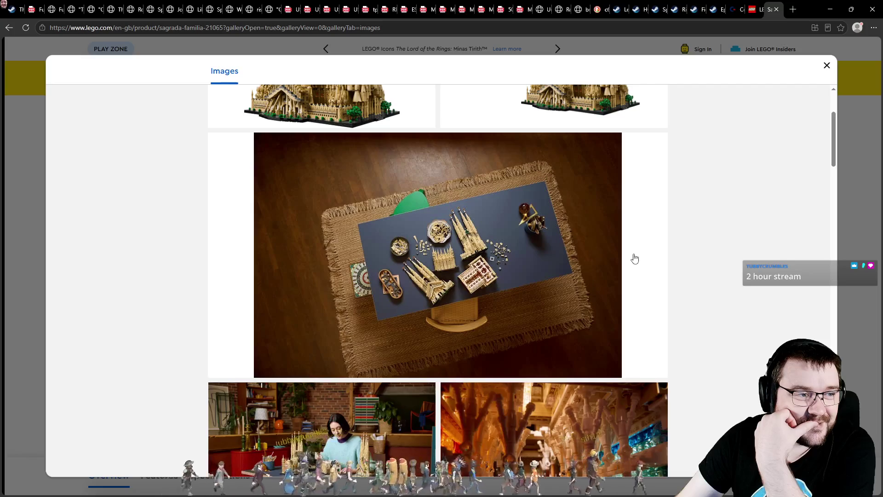
scroll(635, 259, down, 4)
scroll(682, 257, down, 5)
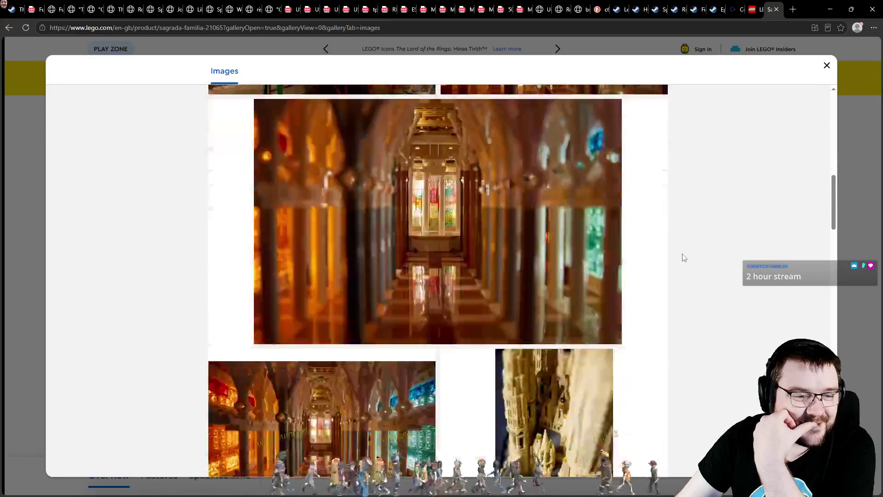
scroll(683, 258, down, 15)
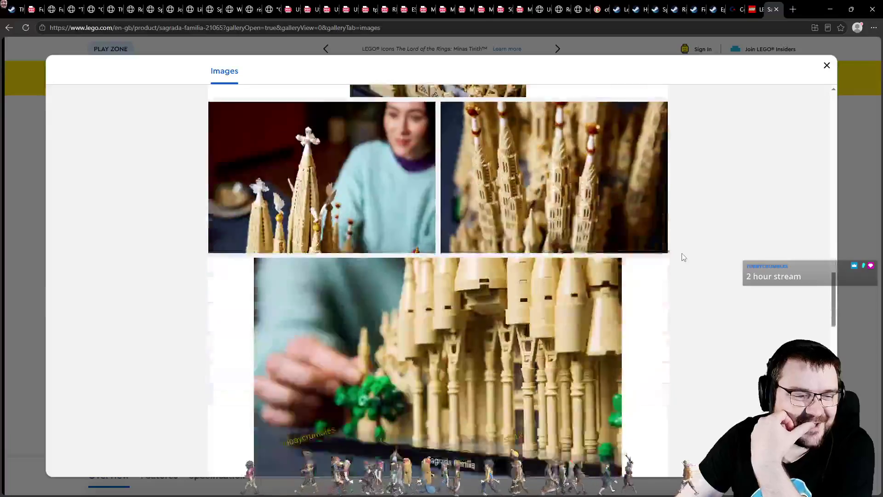
scroll(682, 257, down, 3)
scroll(684, 257, down, 4)
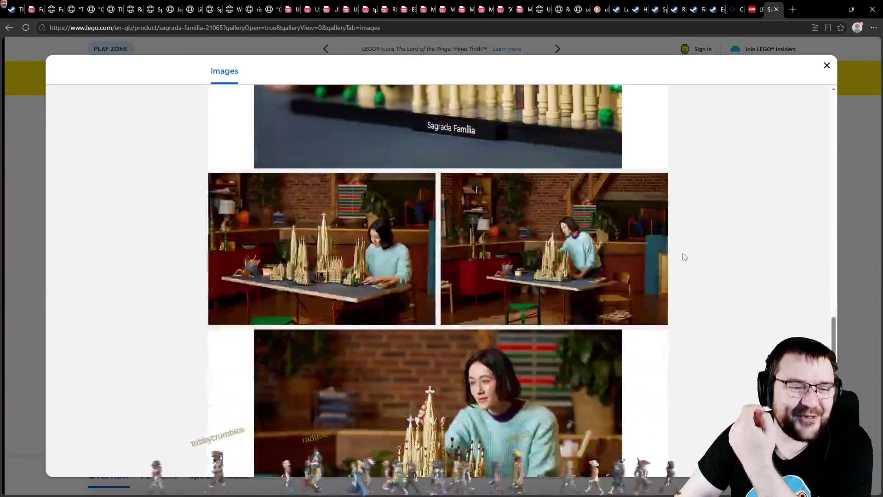
scroll(684, 248, down, 6)
scroll(685, 247, down, 5)
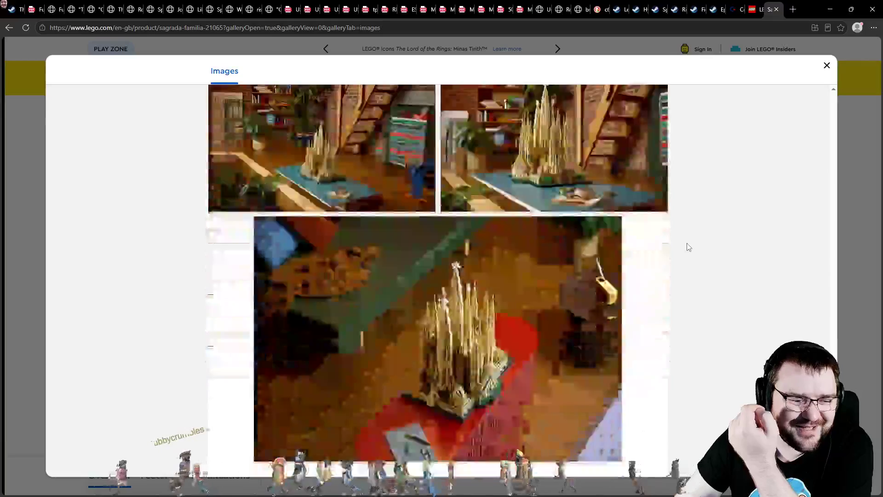
scroll(689, 247, down, 4)
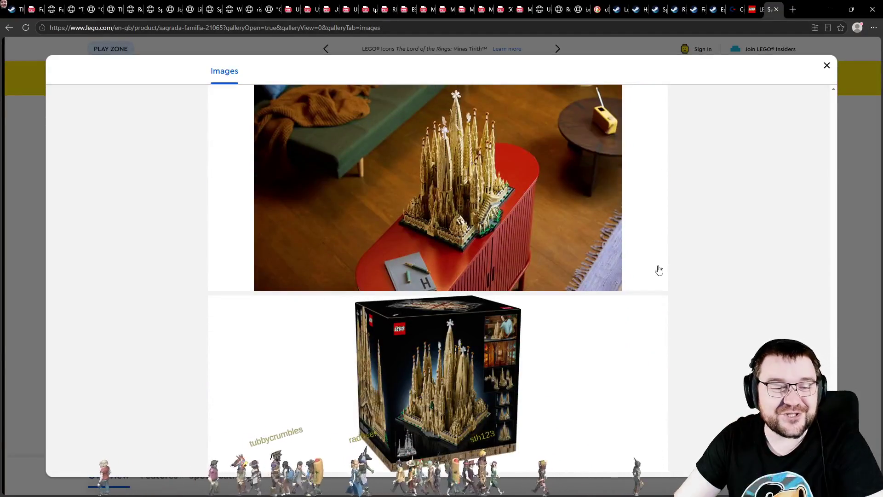
scroll(661, 267, up, 15)
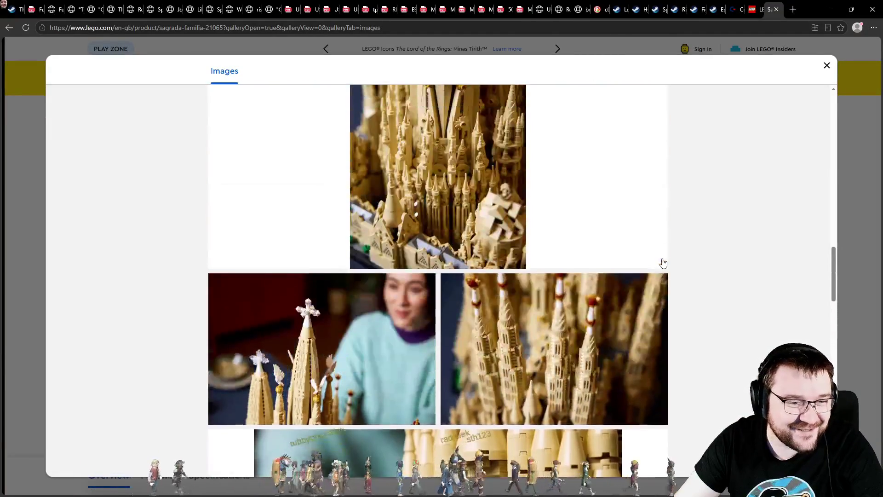
scroll(662, 260, up, 15)
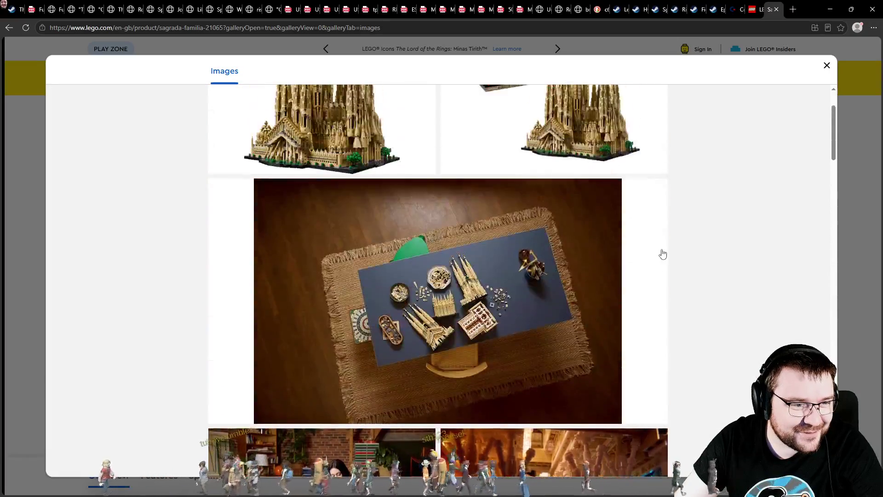
scroll(662, 254, up, 2)
key(Escape)
key(ctrl+shift+Tab)
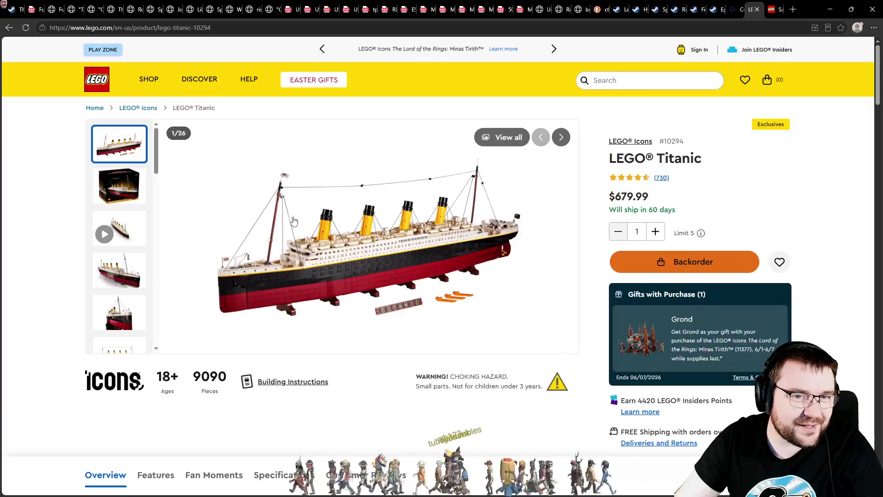
Scroll the Titanic gallery down to its dimension drawing
scroll(133, 221, down, 3)
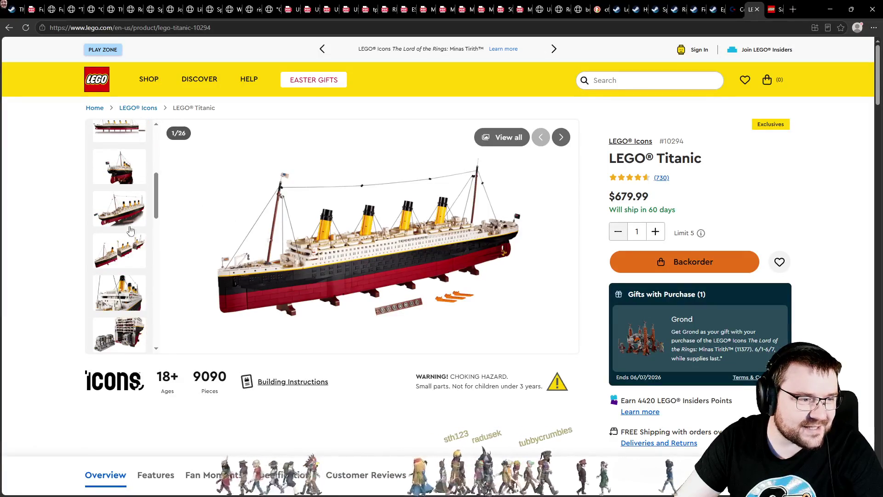
scroll(119, 307, down, 3)
click(124, 317)
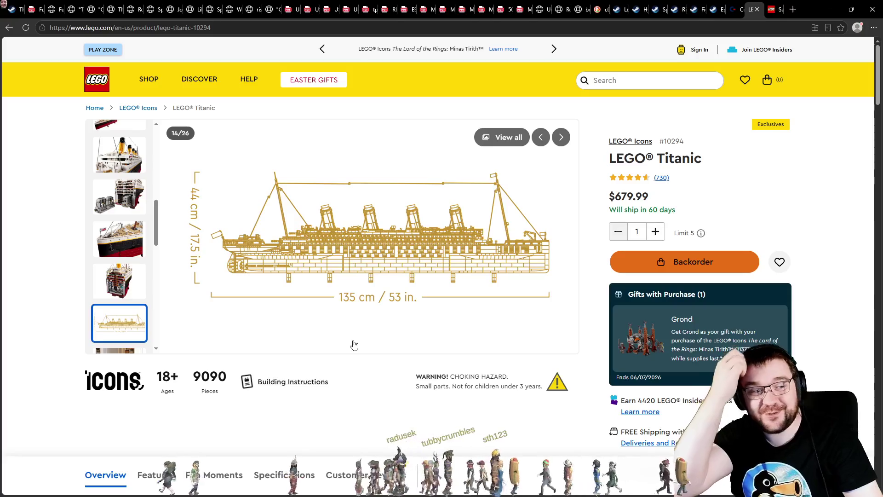
Browse the Sagrada Família gallery images, from the third through the thirteenth
key(ctrl+Tab)
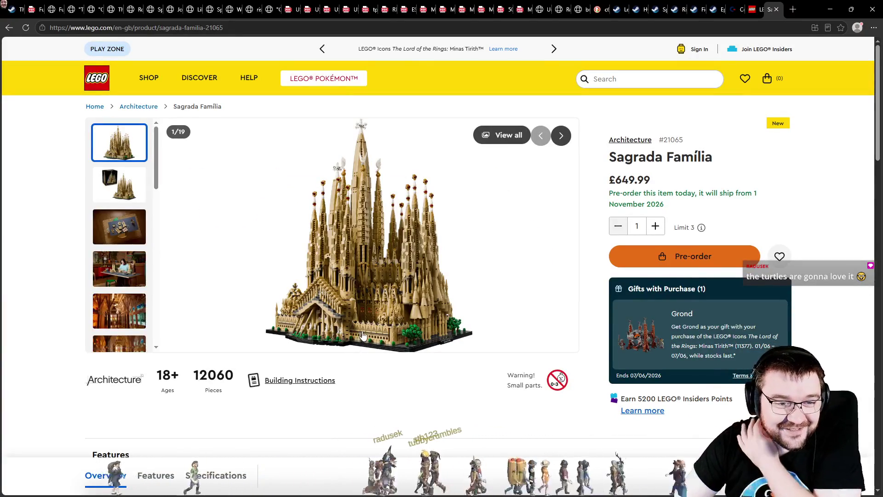
click(144, 223)
click(123, 274)
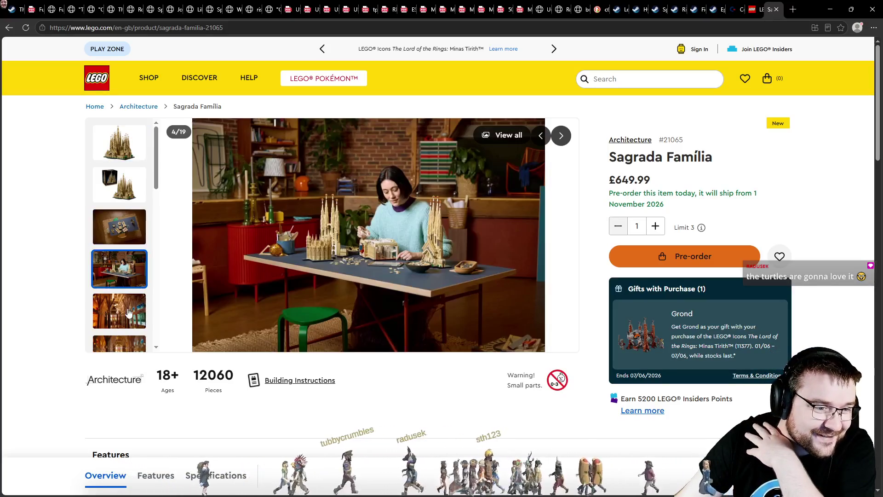
click(129, 313)
scroll(136, 285, down, 4)
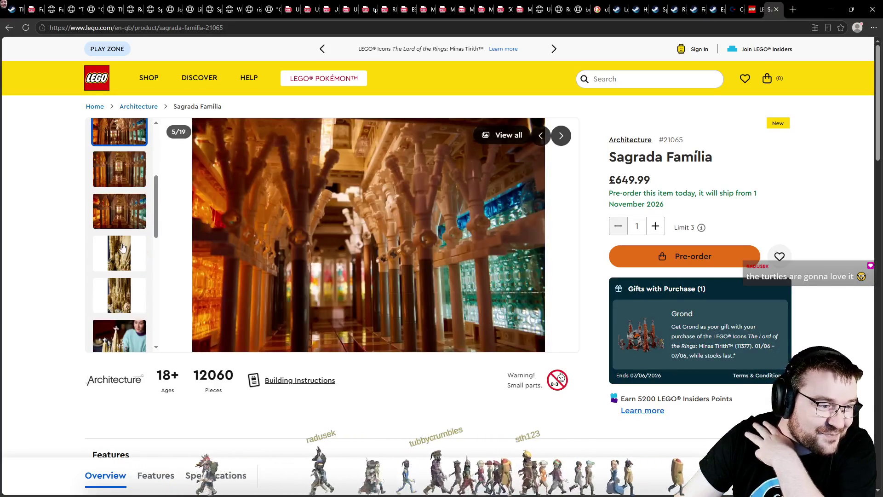
click(123, 246)
scroll(124, 294, down, 2)
click(128, 242)
scroll(128, 239, down, 2)
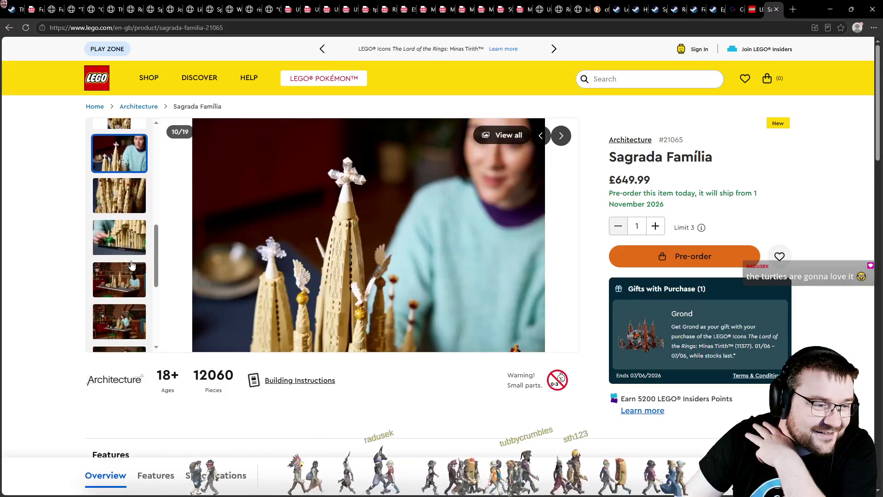
click(128, 239)
click(123, 285)
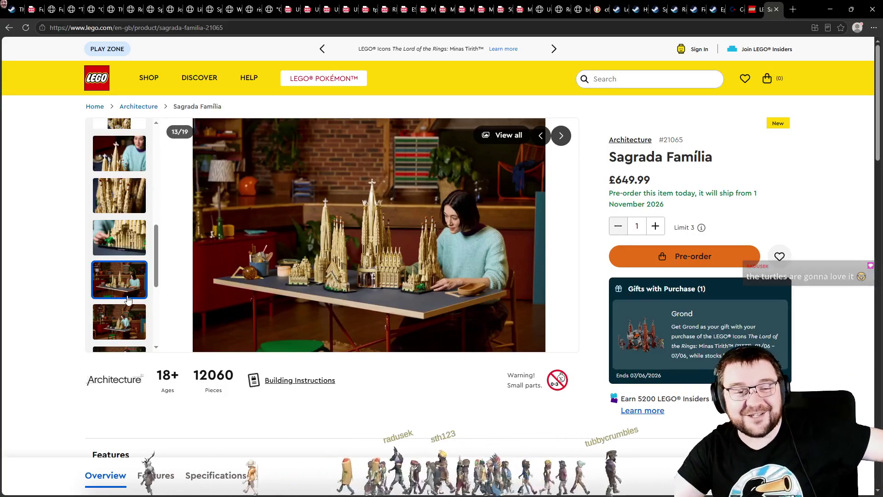
Check the Sagrada Família pre-order shipping date, fourteenth image and 18+ age rating
triple_click(674, 204)
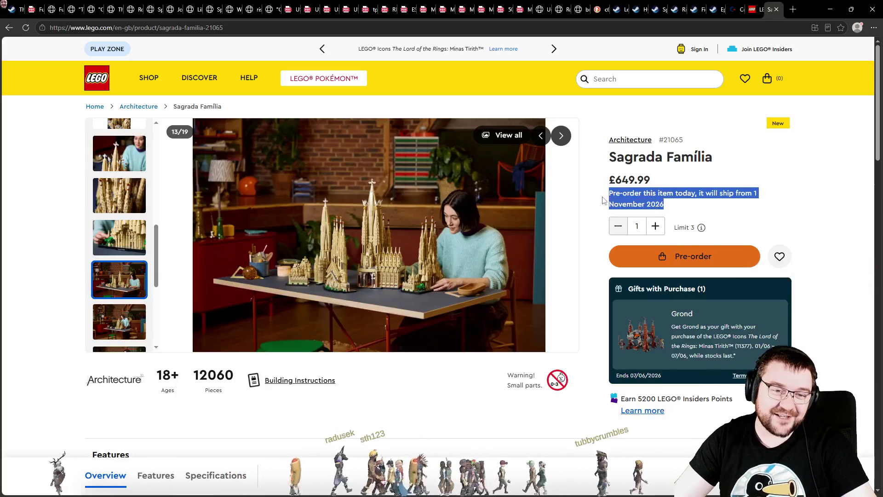
click(705, 197)
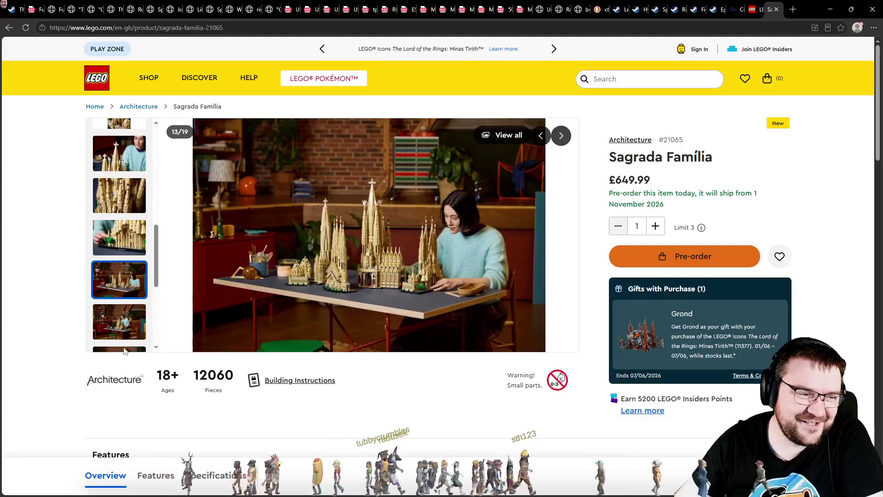
click(129, 332)
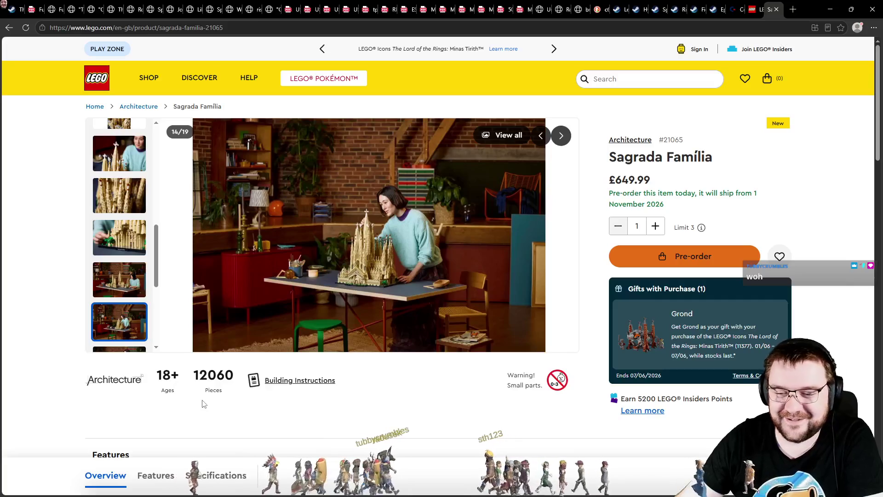
drag(159, 372, 179, 373)
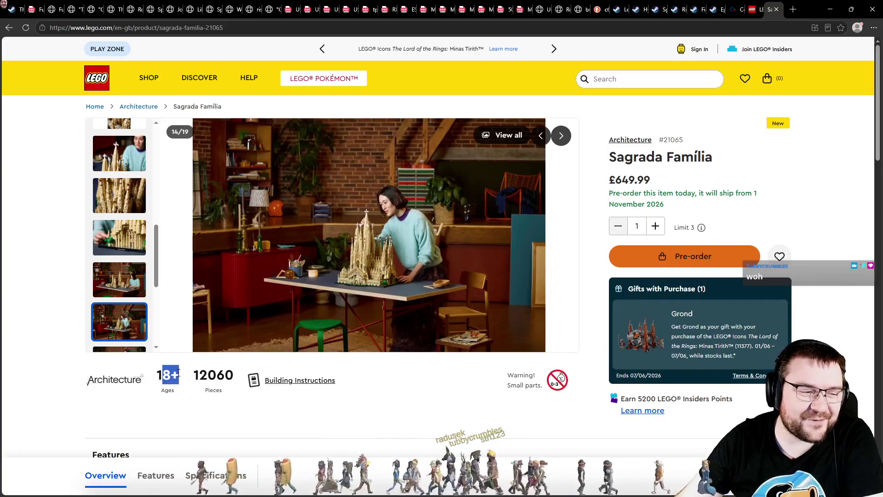
Return to the Titanic page, check its 18+ rating, and open the LEGO Icons theme page
key(ctrl+shift+Tab)
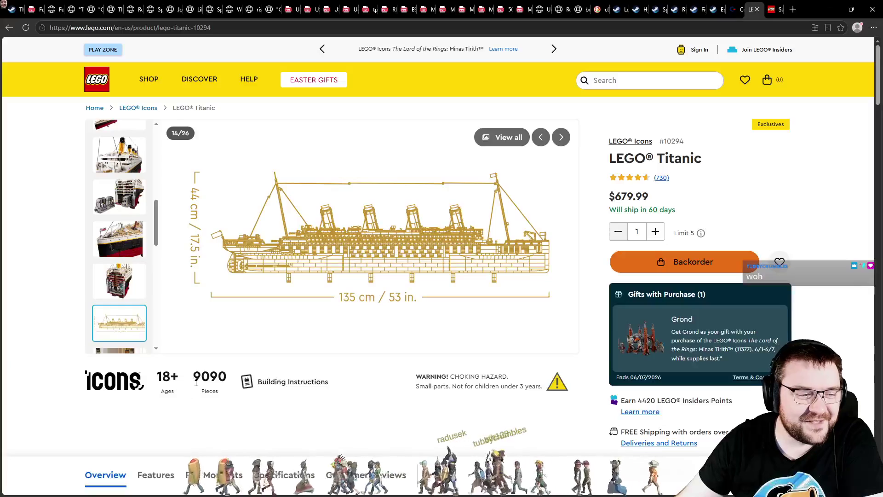
drag(182, 381, 170, 374)
click(196, 381)
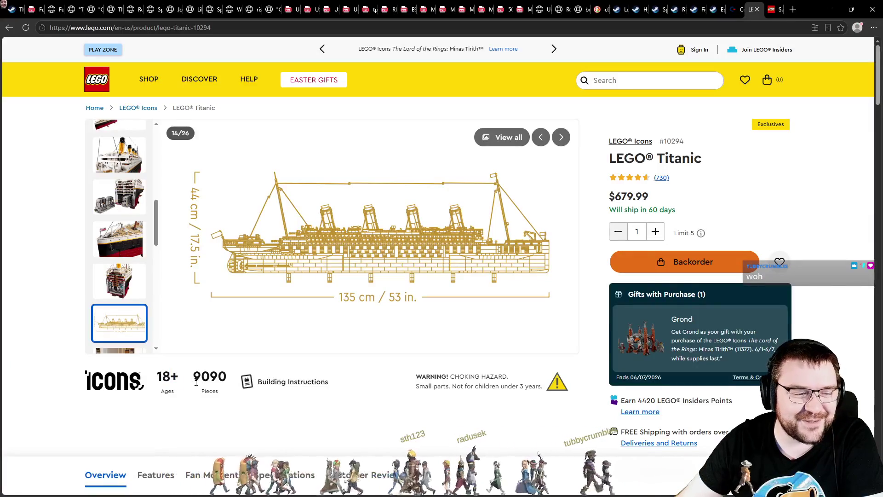
key(ctrl+Tab)
key(ctrl+shift+Tab)
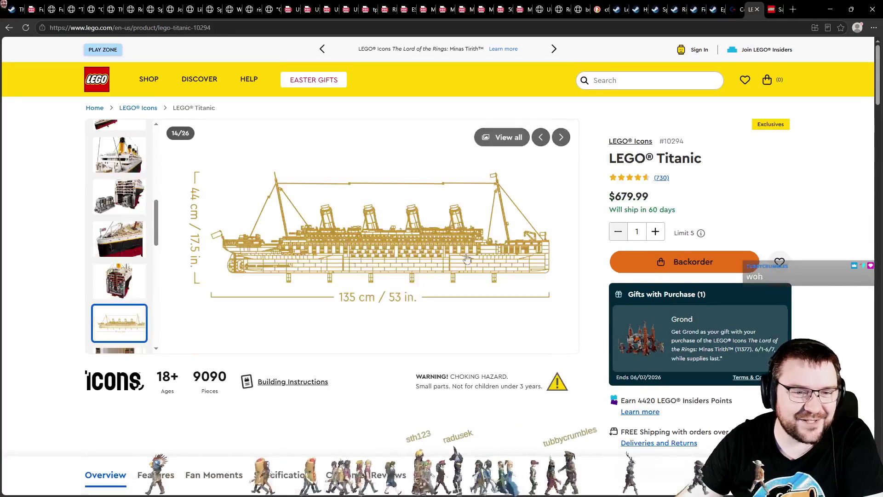
click(115, 380)
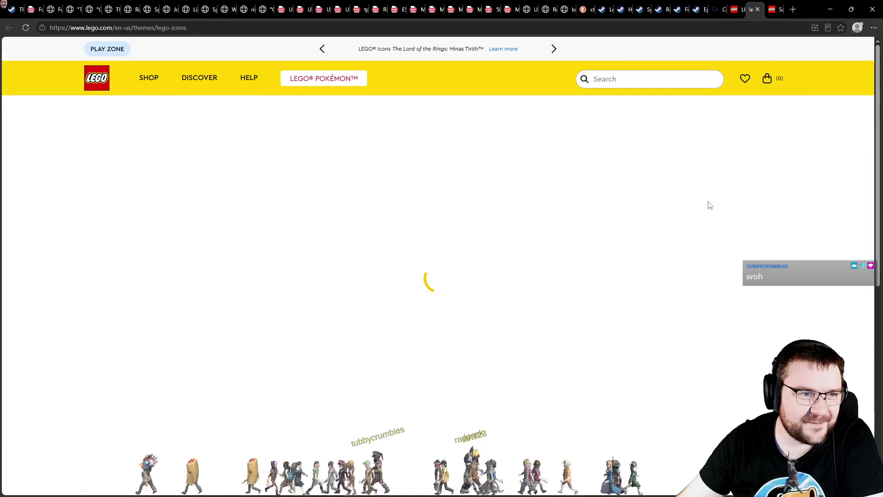
Open the Minas Tirith product page and check its shipping estimate
scroll(710, 176, down, 4)
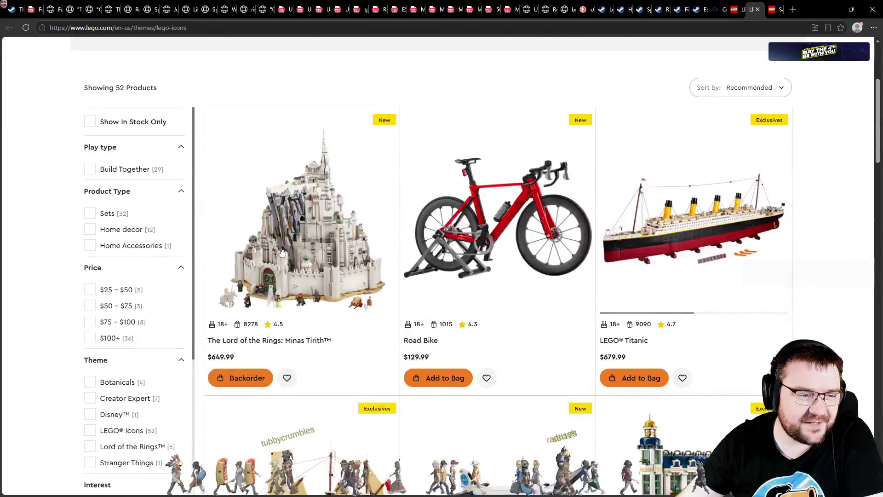
click(298, 261)
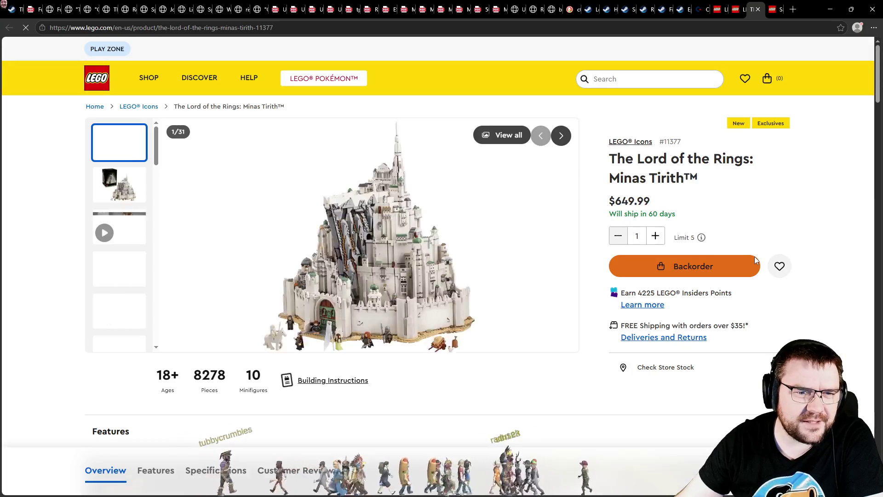
triple_click(684, 226)
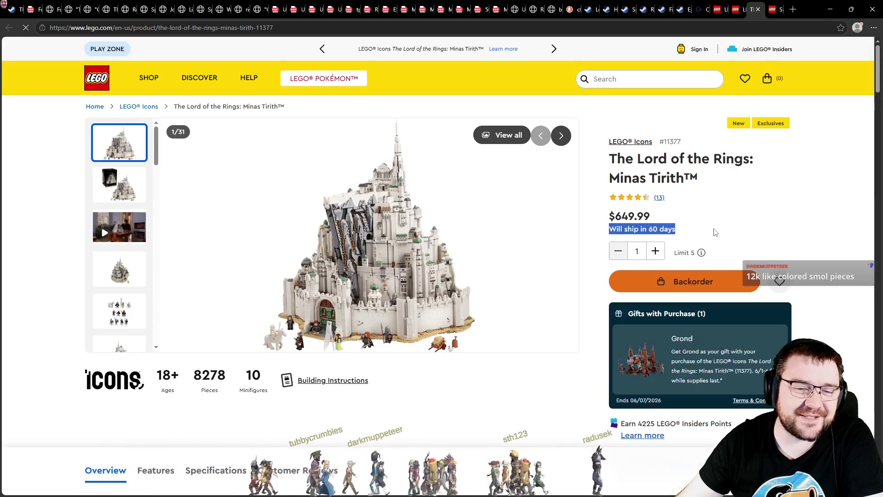
click(715, 232)
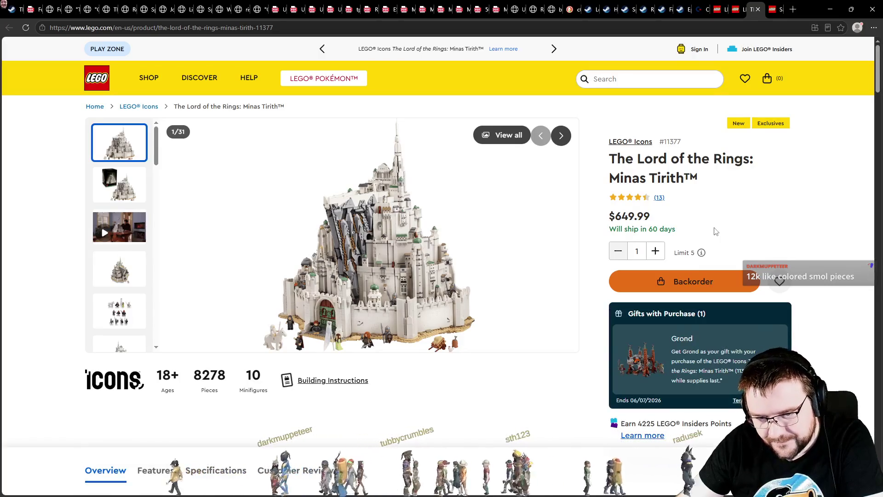
View the full Sagrada Família image gallery, flipping between the product tabs
key(ctrl+Tab)
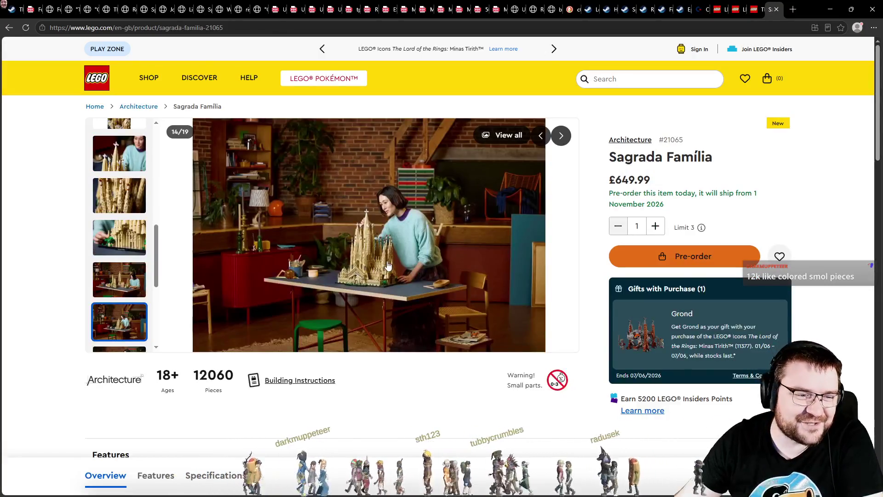
click(373, 263)
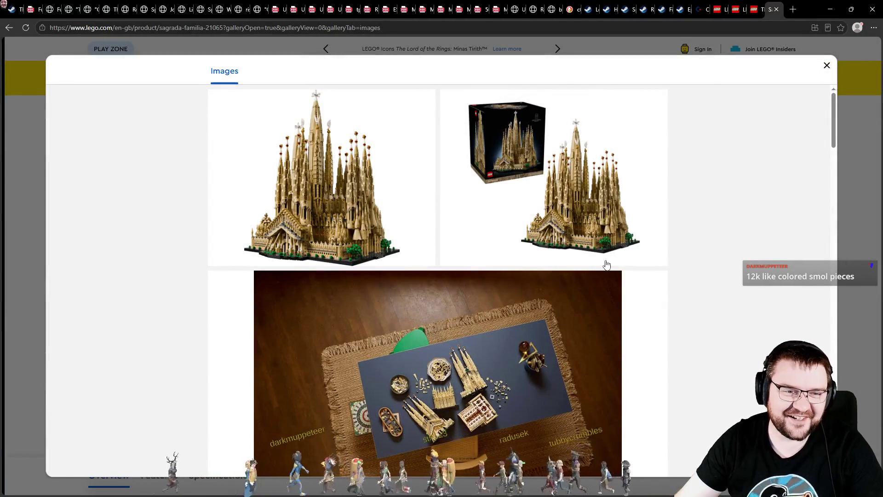
key(Escape)
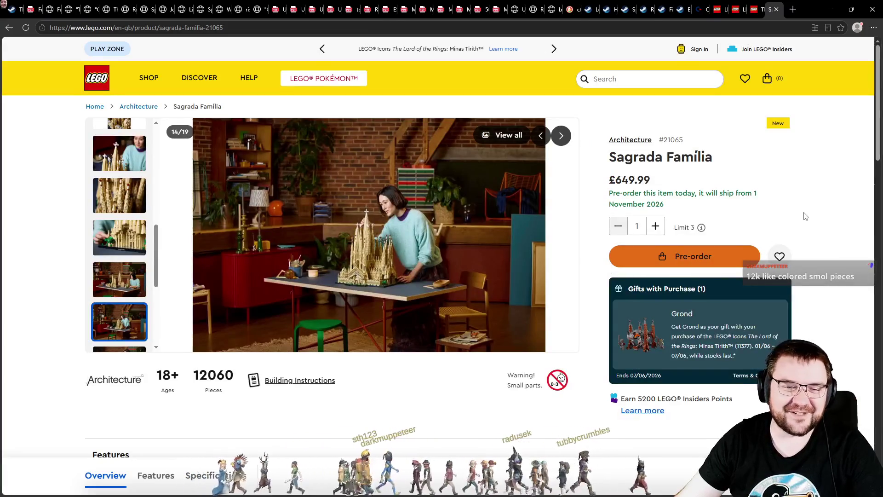
key(ctrl+shift+Tab)
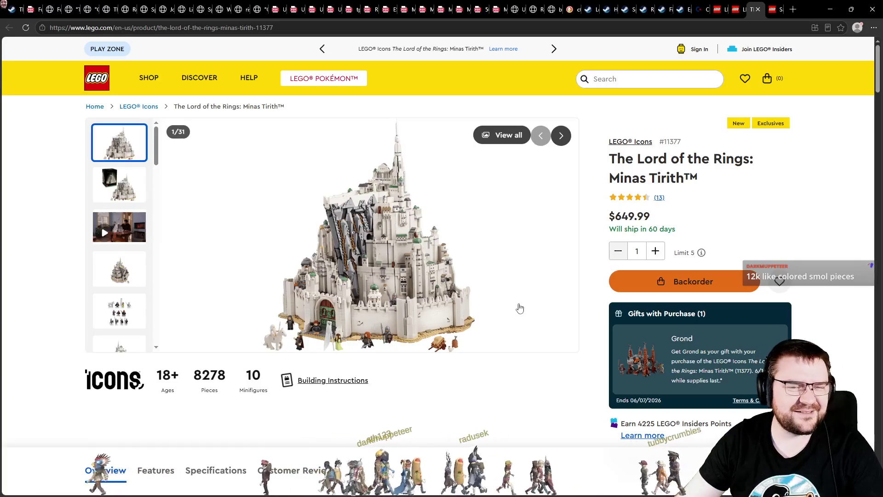
key(ctrl+Tab)
Return to the LEGO Icons listing and scroll through to page 2
key(ctrl+shift+Tab)
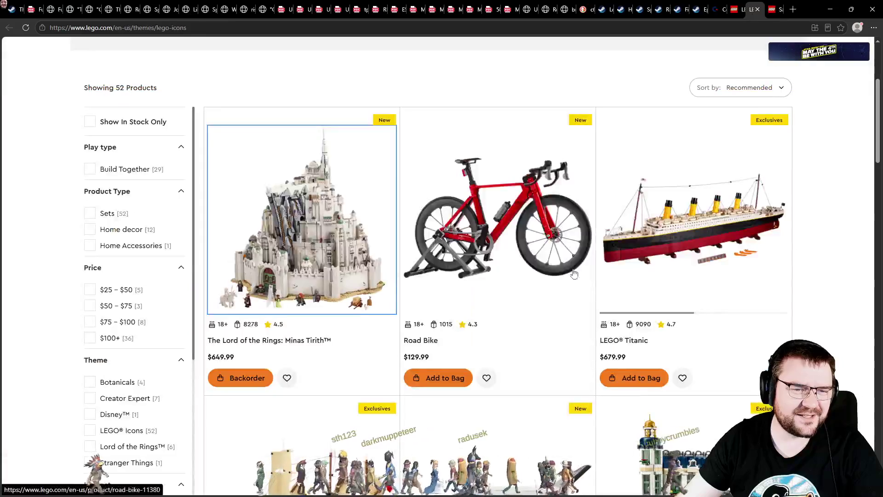
scroll(802, 256, down, 4)
scroll(836, 255, down, 3)
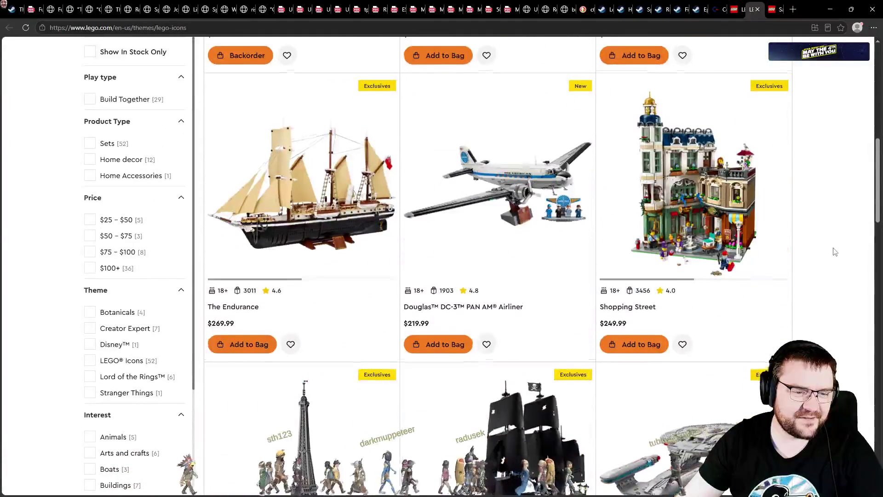
scroll(837, 252, down, 6)
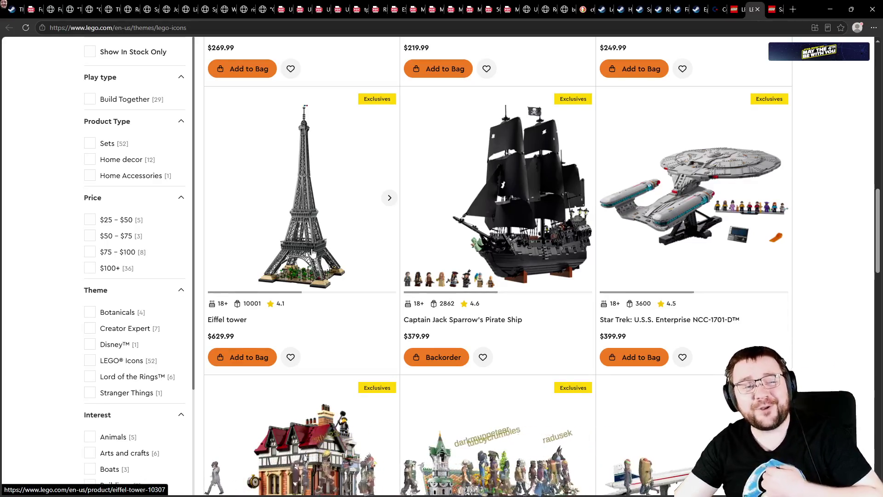
scroll(746, 261, down, 5)
scroll(808, 249, down, 9)
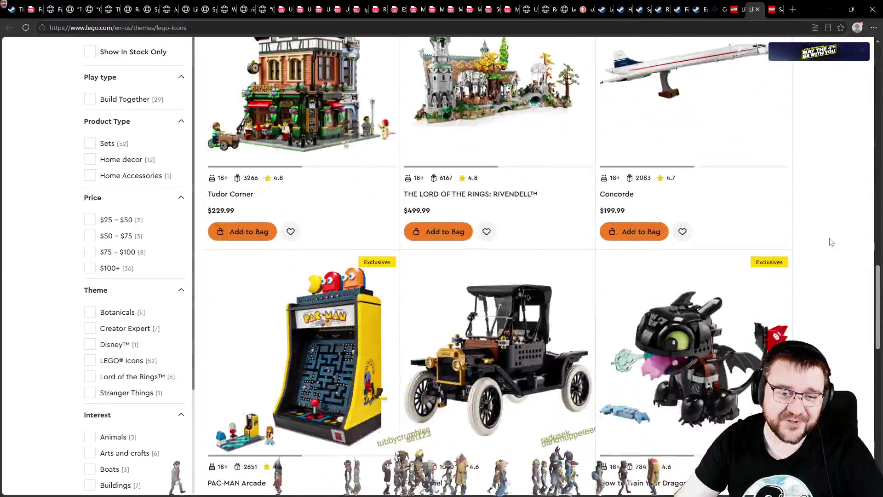
scroll(832, 242, down, 9)
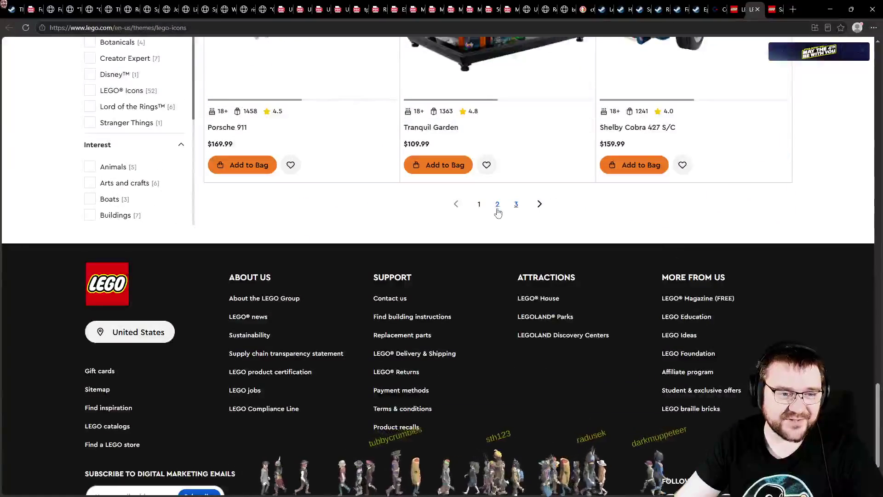
click(498, 203)
Go to page 3 of the Icons listing and scroll down to Dune, McLaren and Flower Bouquet
scroll(552, 281, down, 10)
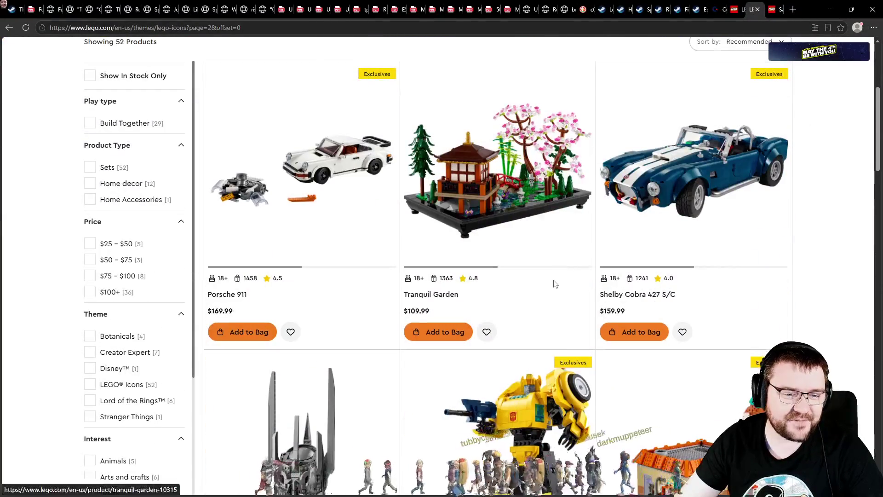
scroll(561, 281, down, 13)
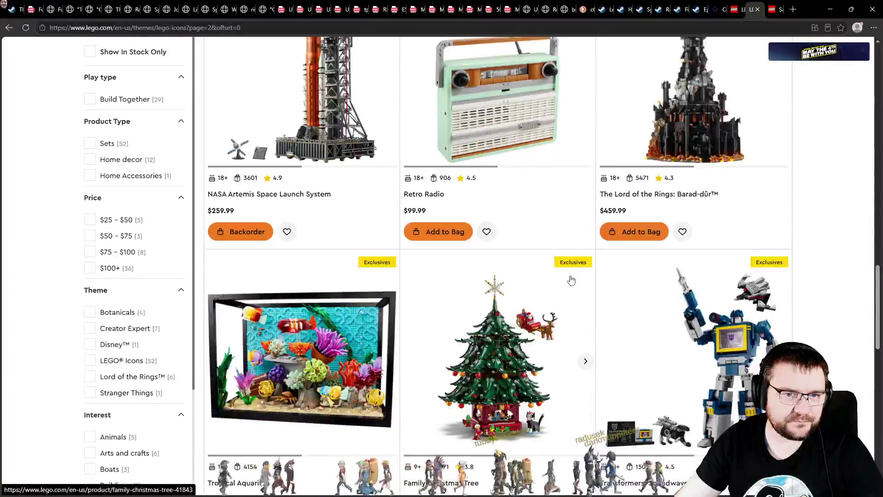
scroll(570, 280, up, 3)
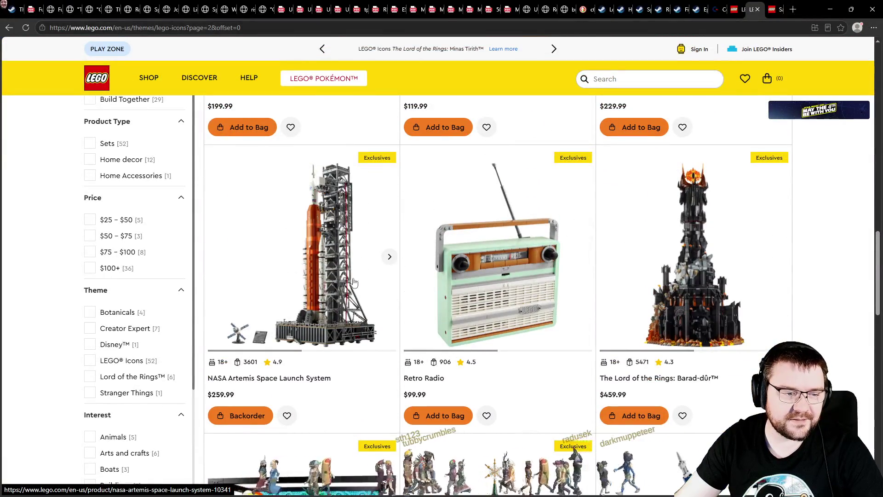
scroll(332, 253, down, 13)
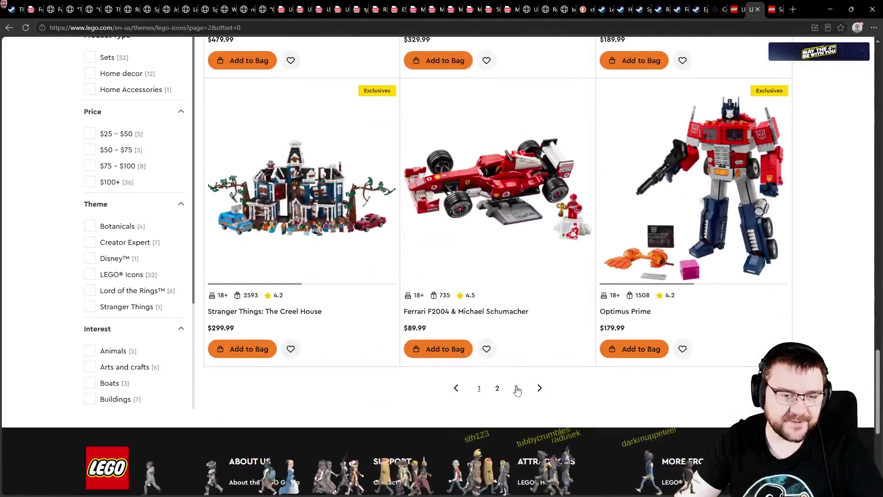
click(516, 388)
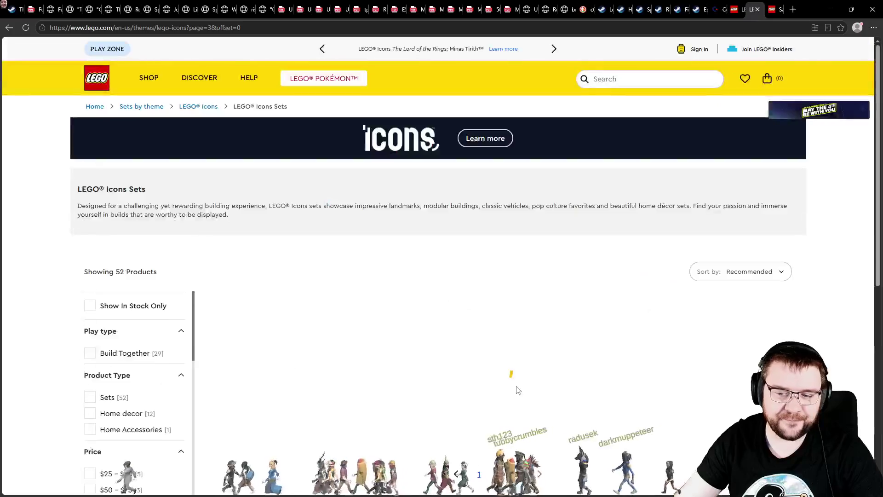
scroll(686, 308, down, 1)
scroll(686, 308, down, 15)
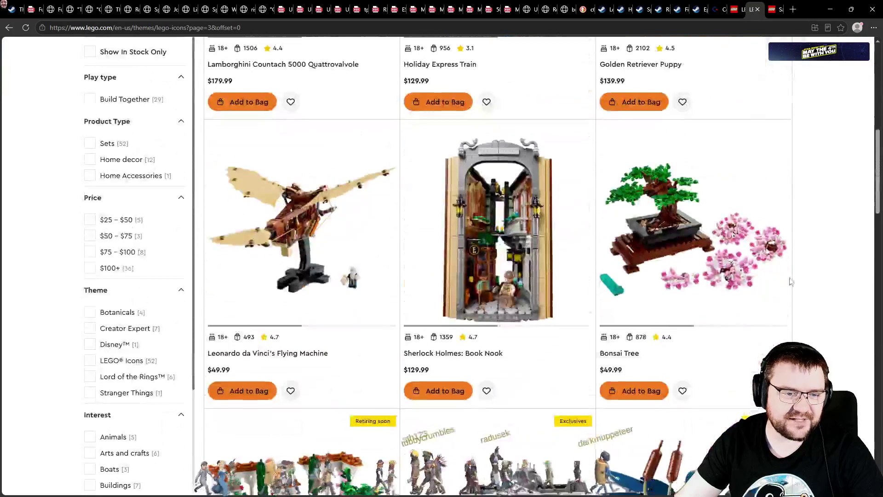
scroll(804, 282, up, 7)
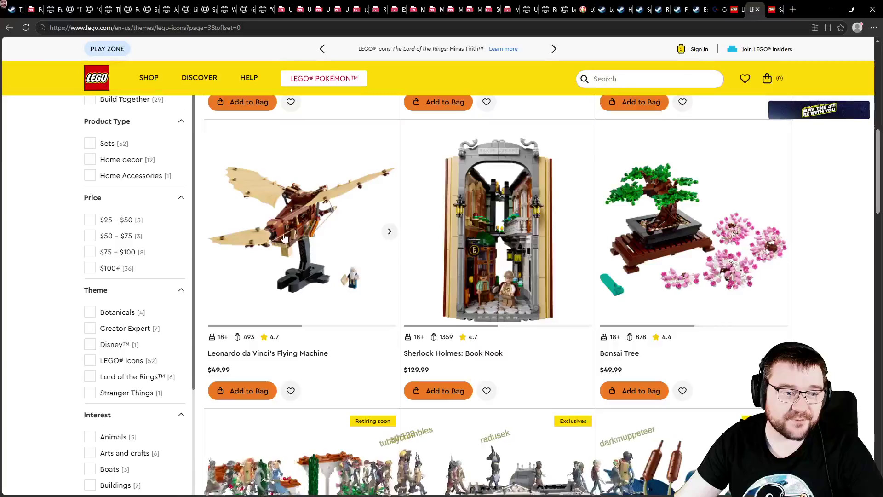
scroll(375, 258, down, 10)
scroll(828, 256, down, 8)
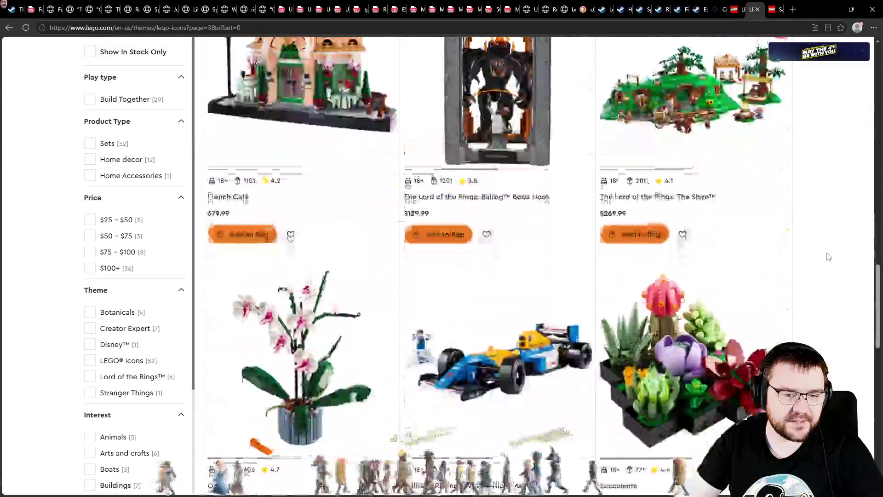
scroll(840, 252, down, 9)
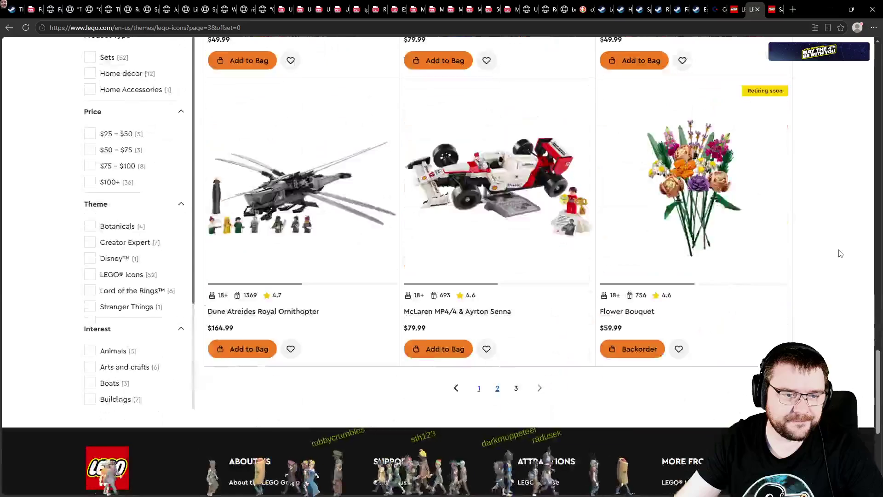
key(ctrl+Tab)
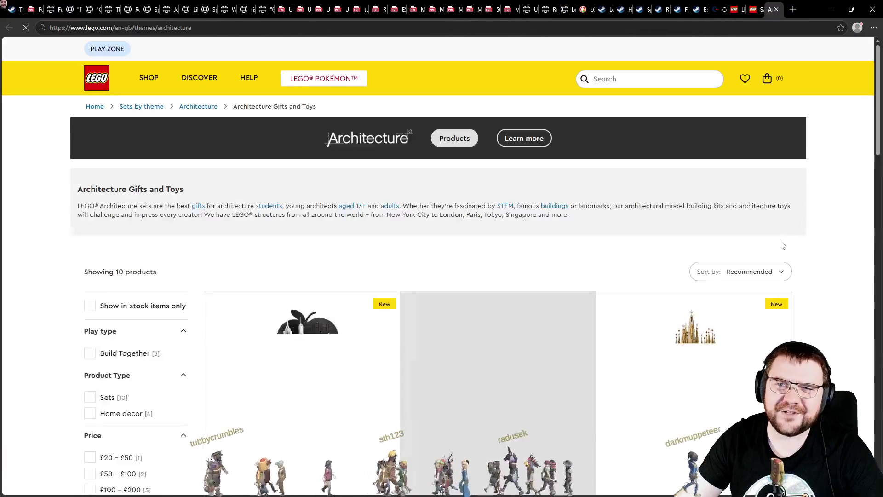
Open the Great Pyramid of Giza and two other Architecture sets in background tabs
scroll(813, 251, down, 3)
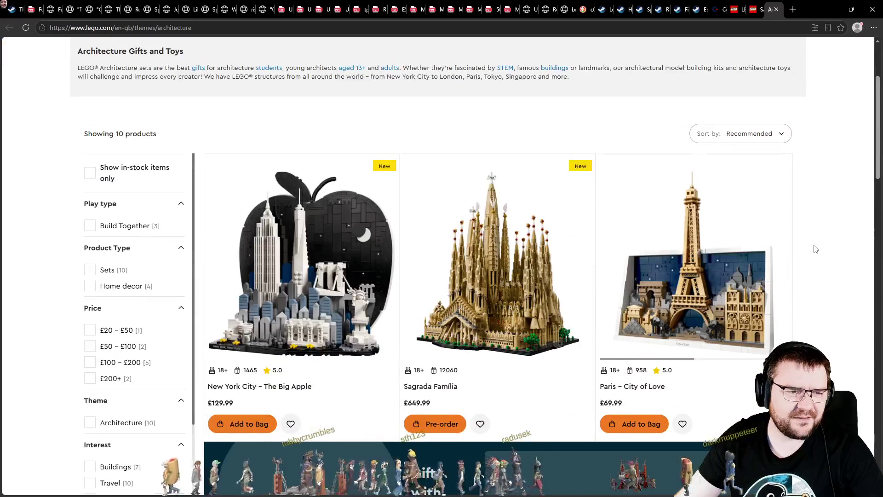
scroll(815, 249, down, 1)
scroll(452, 255, down, 11)
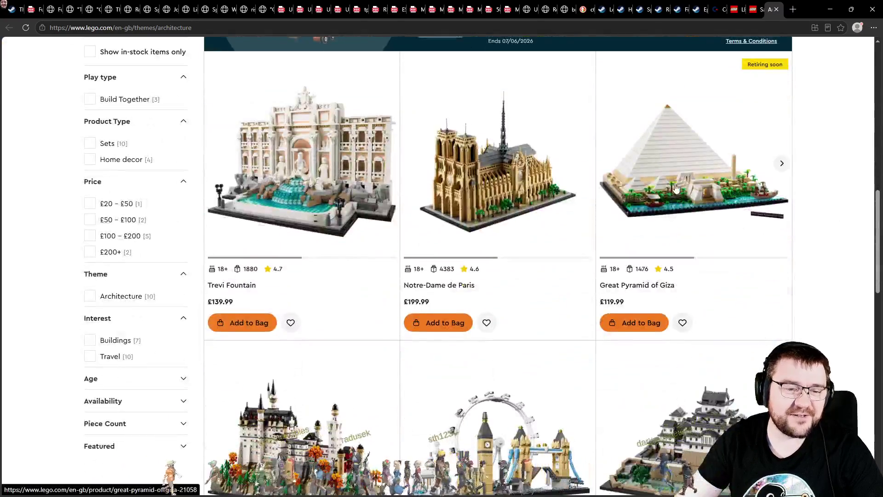
middle_click(675, 187)
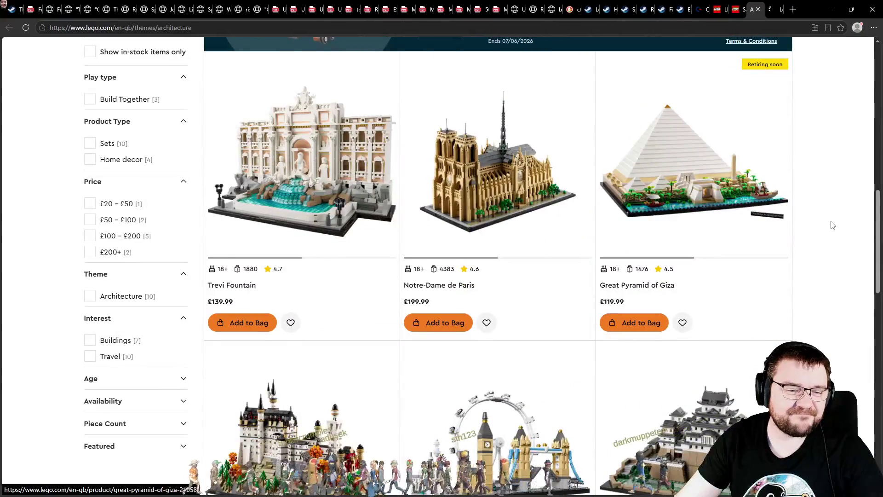
middle_click(733, 223)
scroll(733, 223, down, 5)
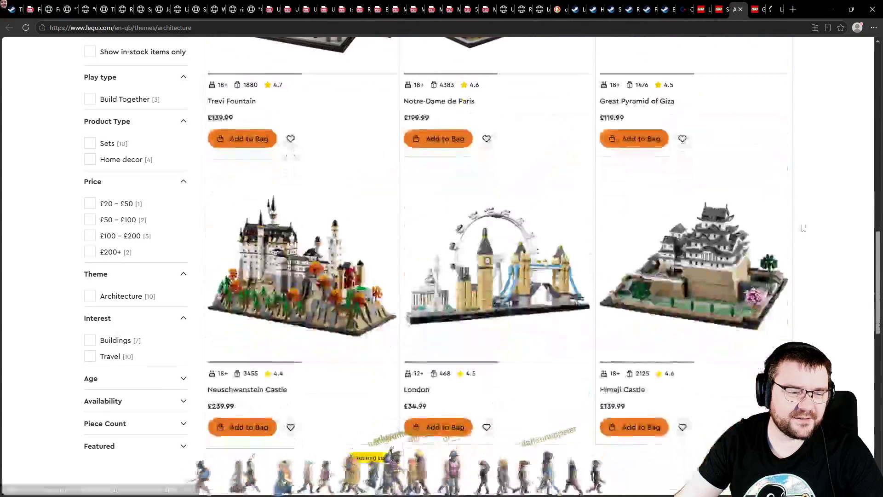
middle_click(735, 328)
scroll(740, 317, down, 5)
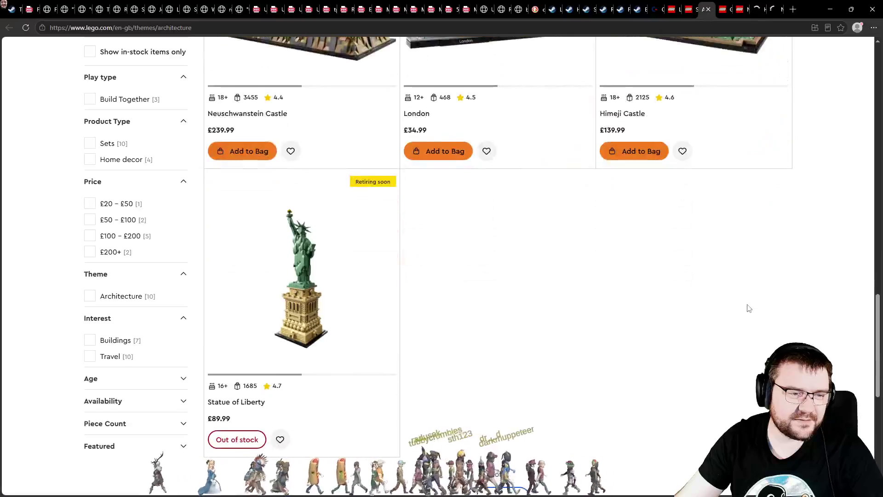
scroll(732, 306, up, 7)
key(ctrl+Tab)
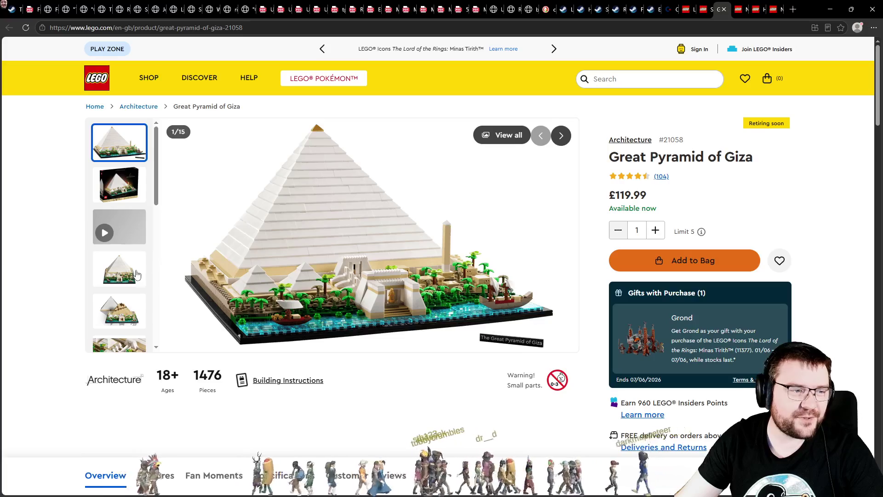
Browse the Great Pyramid of Giza photos through to the box back, then close its tab
click(134, 275)
click(123, 313)
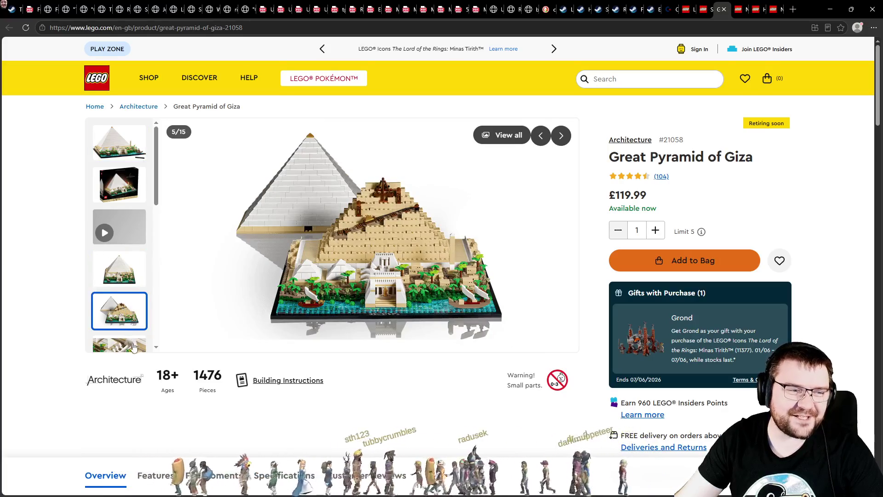
click(134, 347)
click(124, 342)
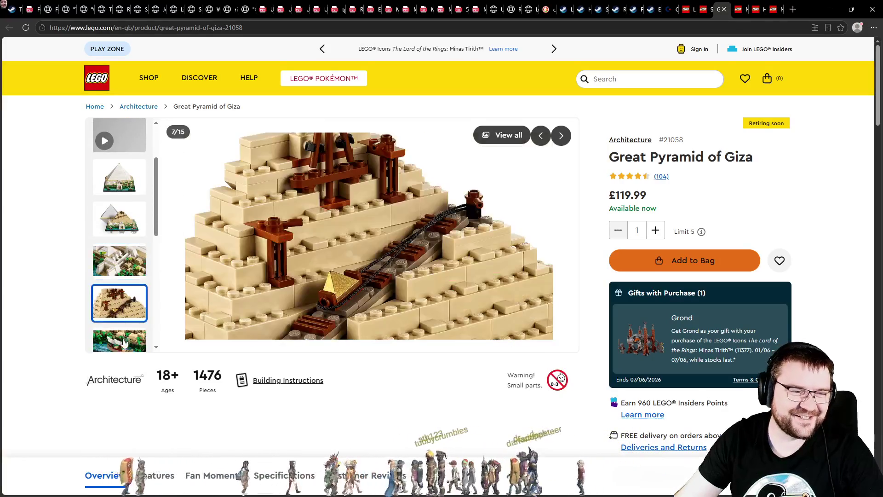
click(123, 343)
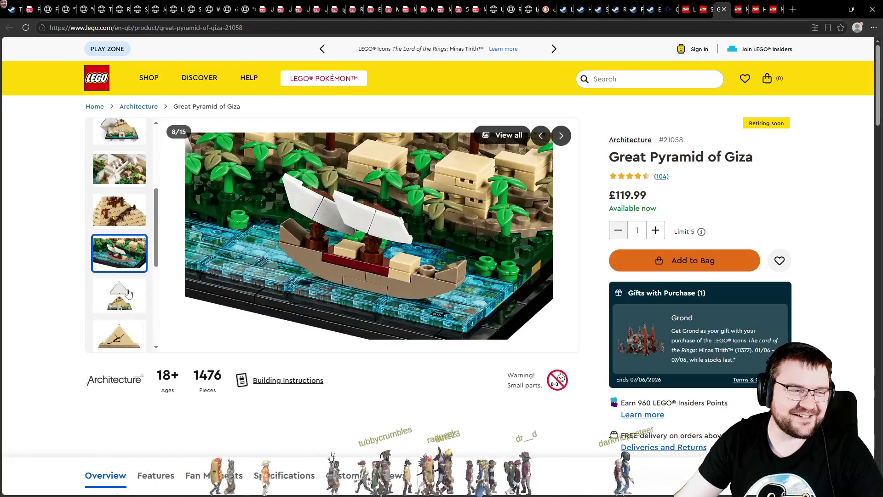
click(128, 293)
click(120, 337)
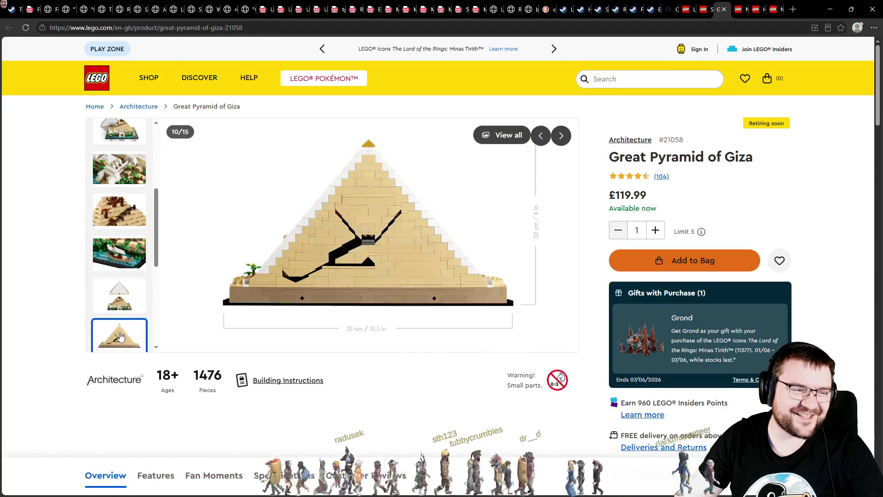
click(121, 290)
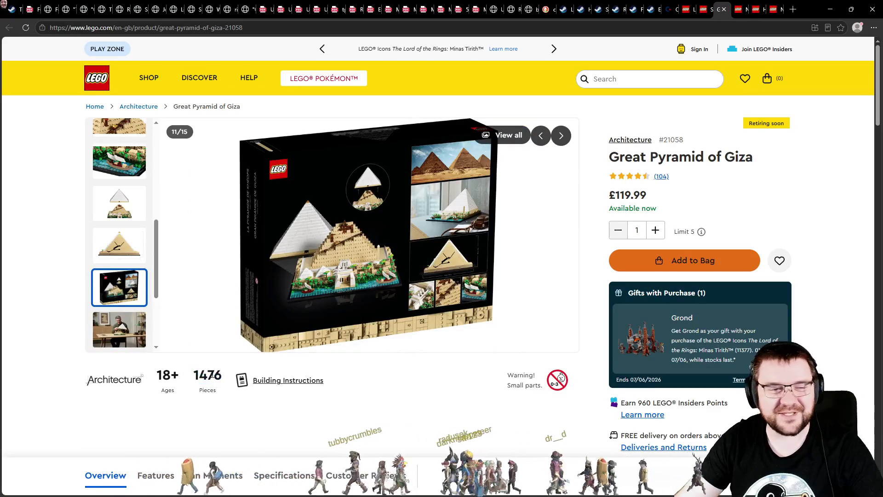
key(ctrl+w)
Browse Notre-Dame de Paris photos, check its piece count and £199.99 price, then close it
click(137, 203)
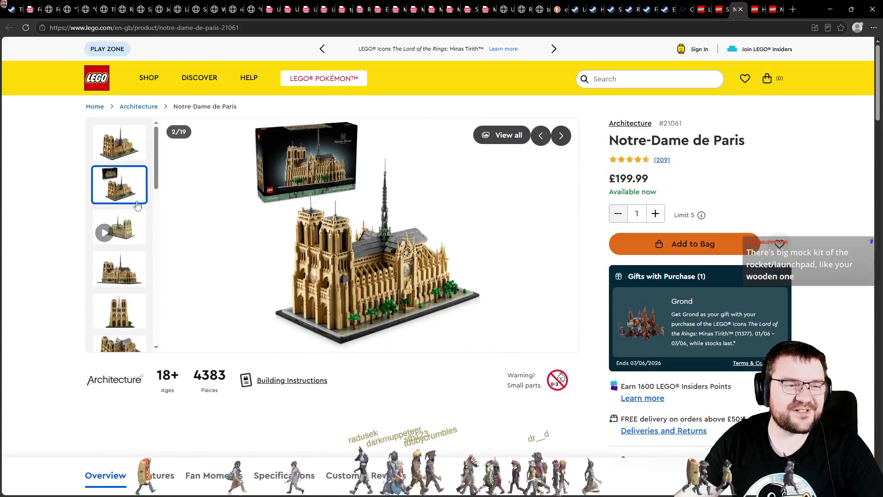
click(124, 276)
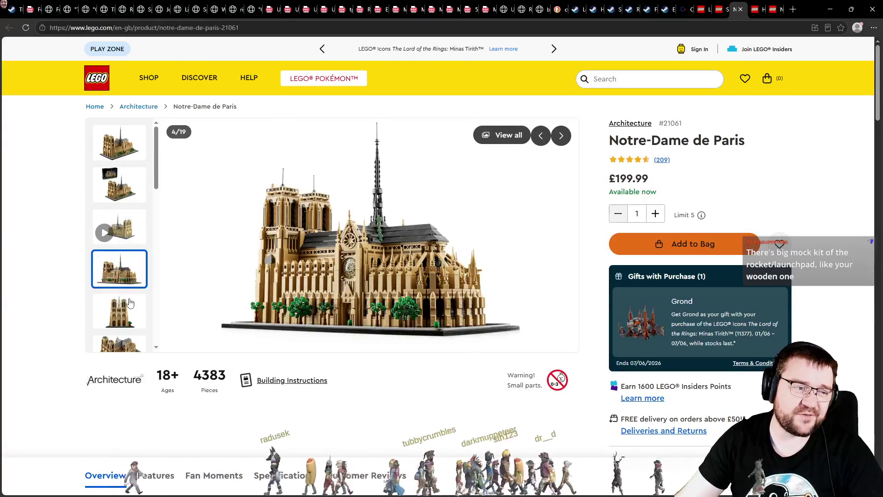
click(129, 302)
click(122, 272)
click(119, 304)
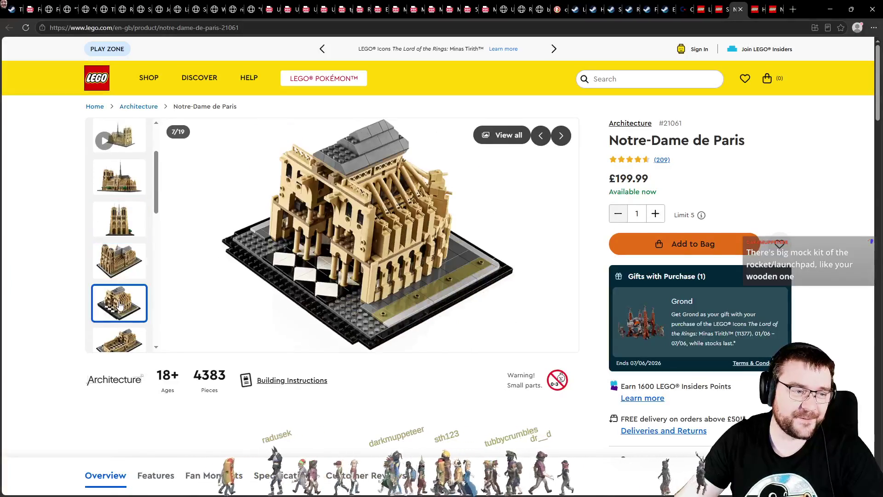
click(125, 349)
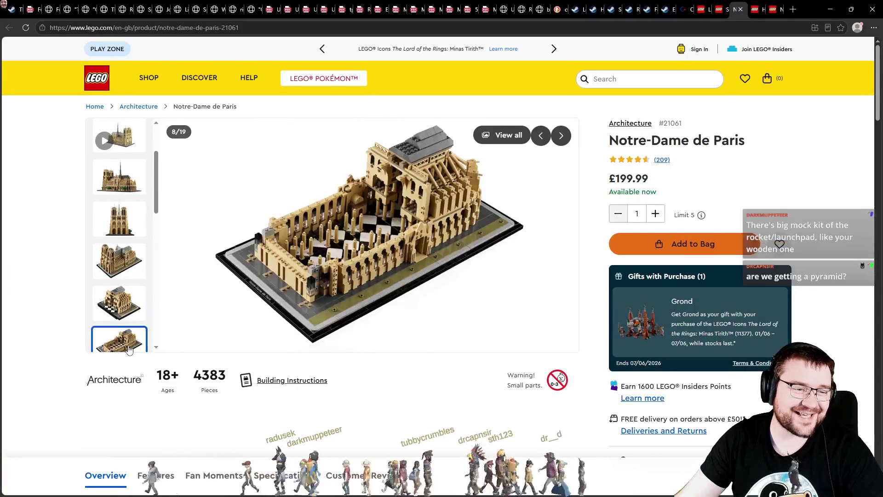
drag(193, 375, 221, 380)
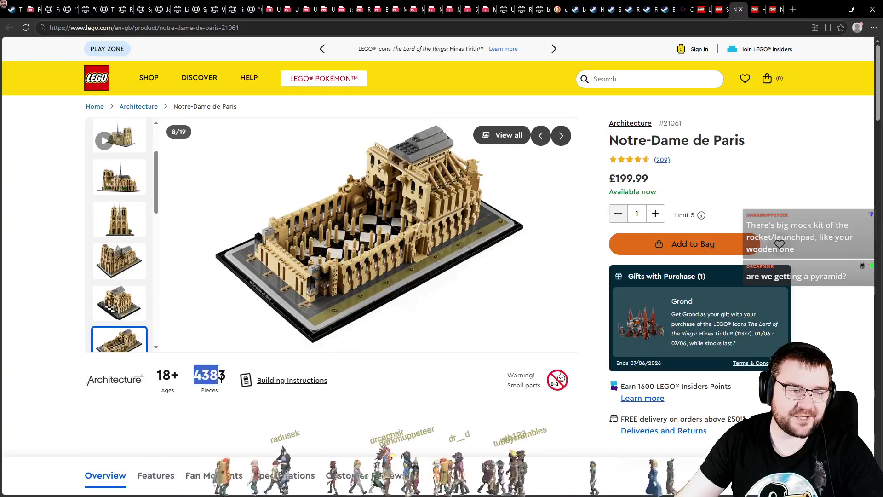
click(216, 380)
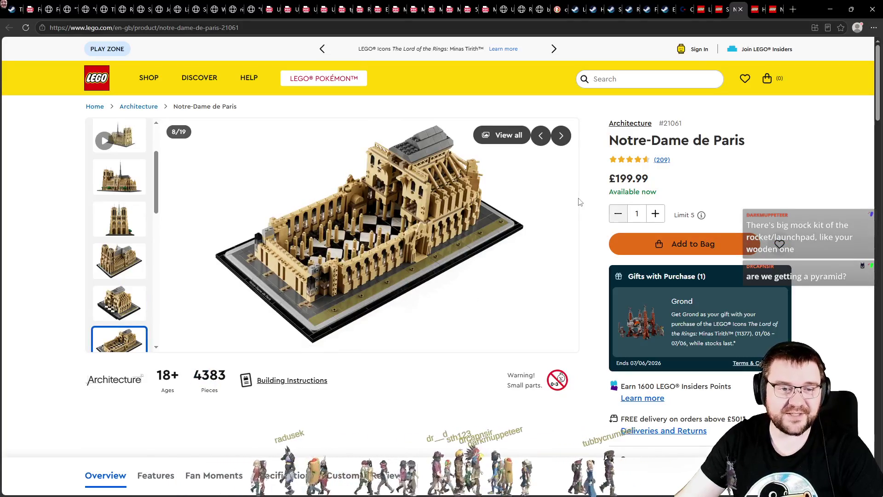
drag(606, 178, 670, 178)
click(706, 191)
key(ctrl+w)
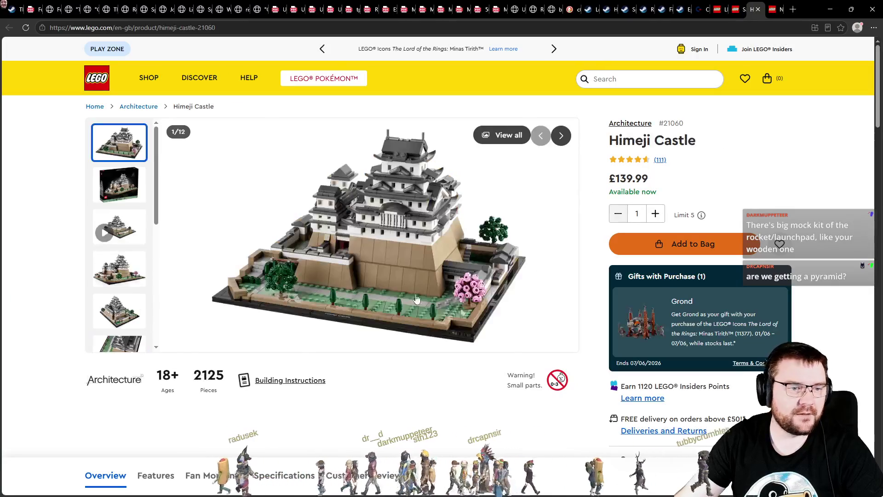
Browse the Himeji Castle photos through to its dimension drawing, then close the tab
click(114, 190)
click(116, 283)
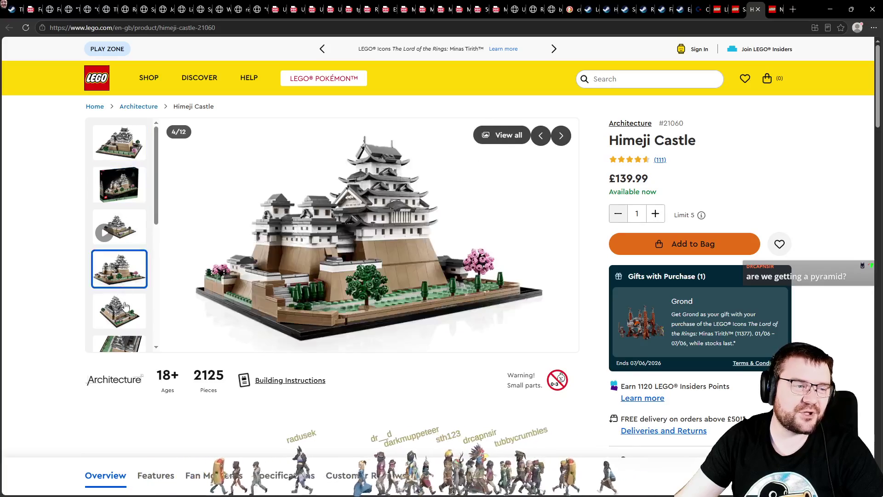
click(127, 313)
click(136, 349)
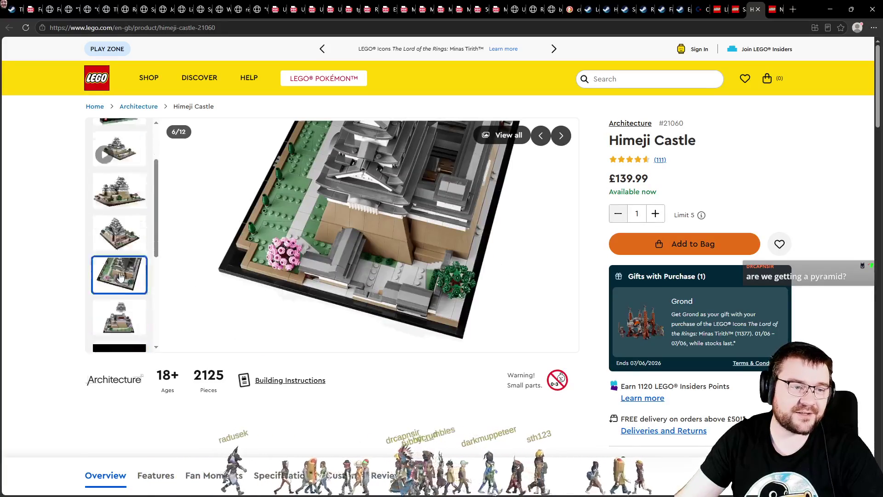
click(116, 275)
click(123, 302)
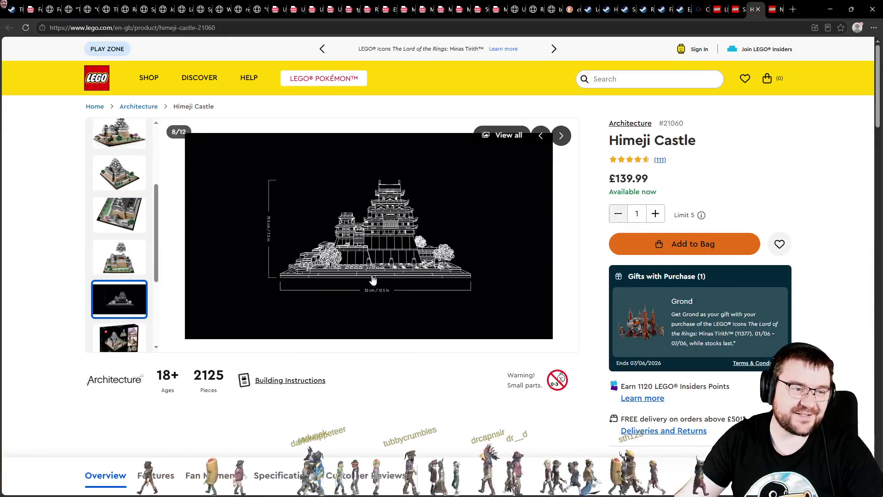
key(ctrl+w)
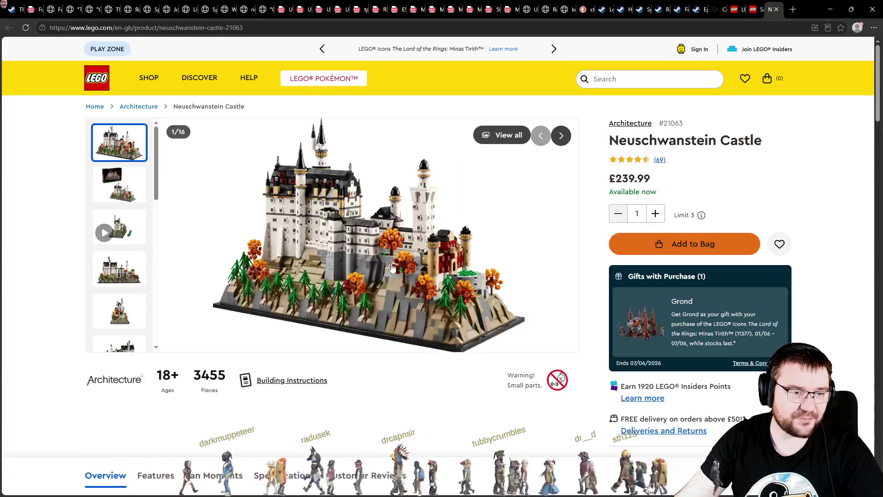
View the Neuschwanstein Castle front and sixth photos, then close its tab
click(119, 311)
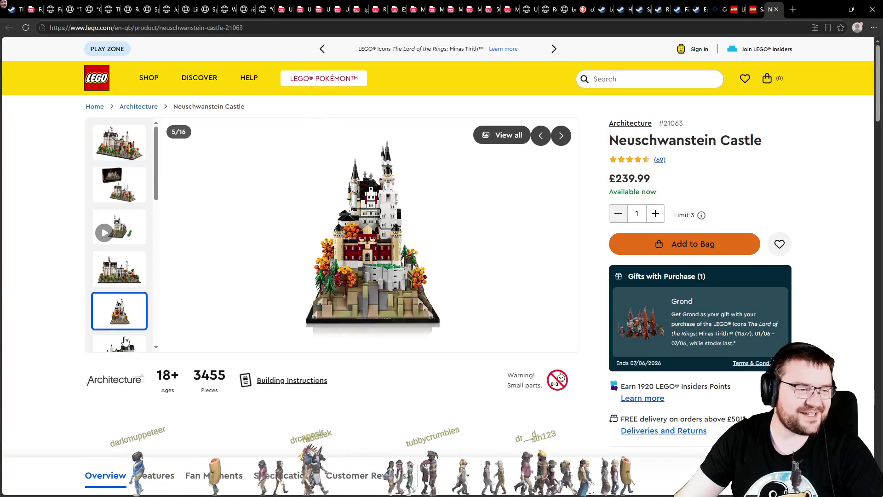
click(125, 340)
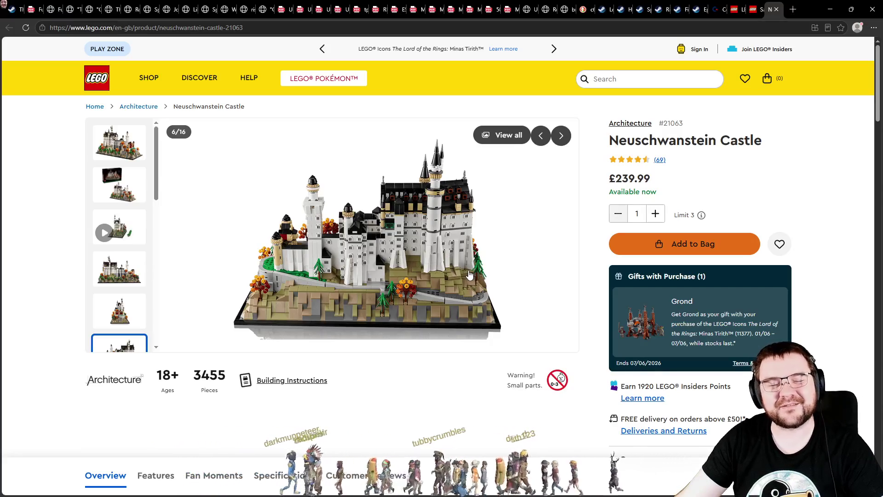
key(ctrl+w)
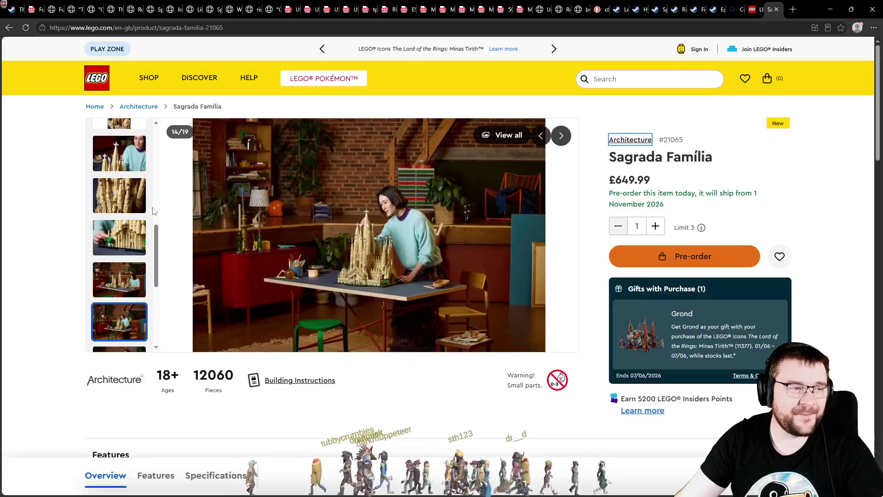
Return the Sagrada Família gallery to its first image of the full cathedral set
scroll(134, 217, up, 10)
click(122, 156)
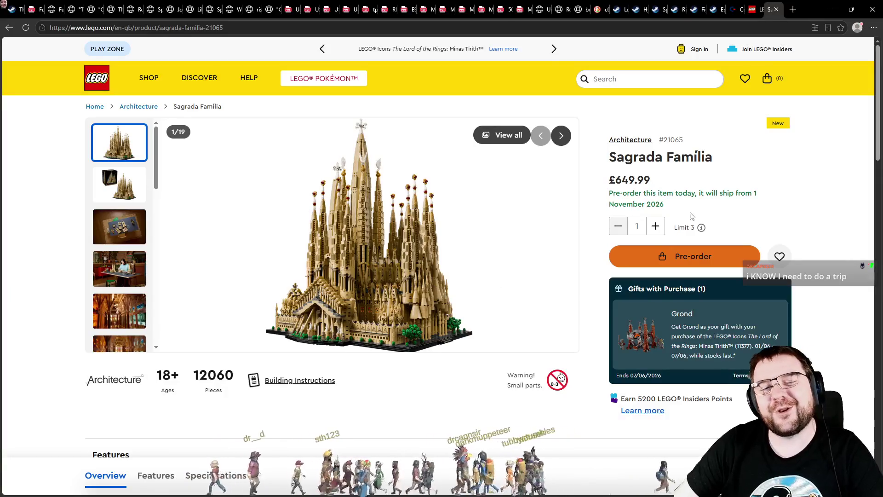
On the Titanic page, view the full ship photo and gallery, then the three-section image
key(ctrl+shift+Tab)
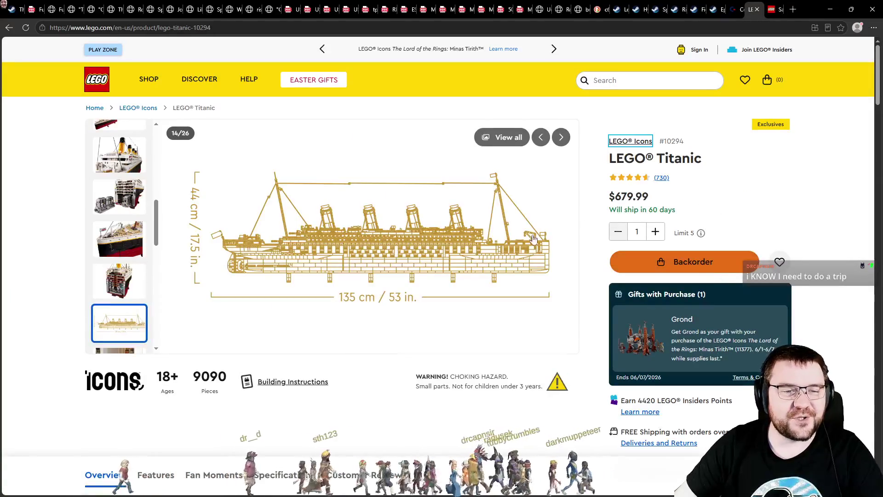
scroll(119, 207, up, 8)
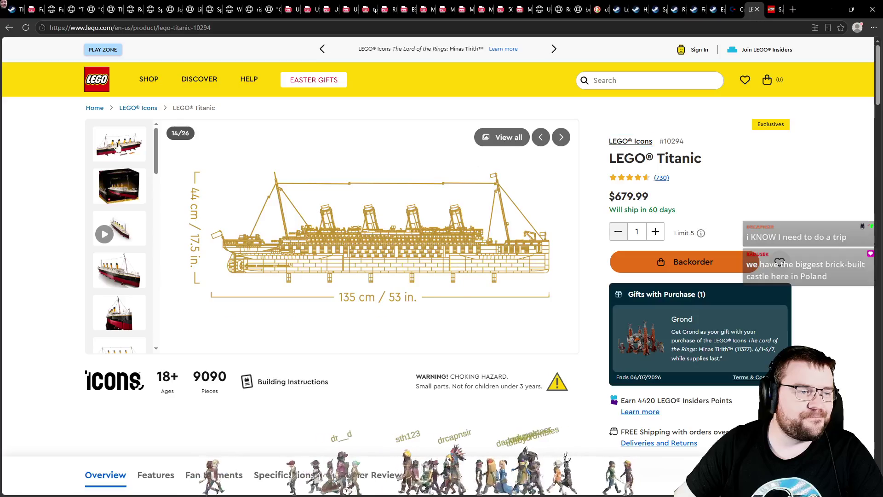
click(117, 147)
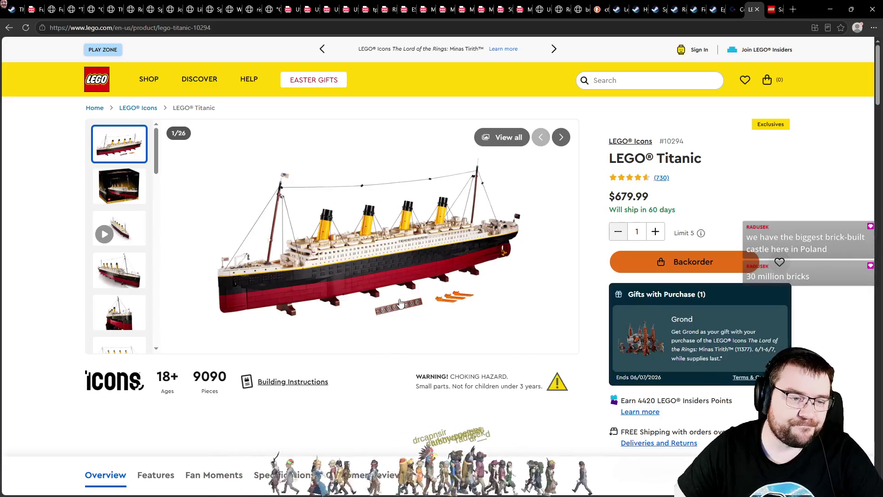
click(396, 283)
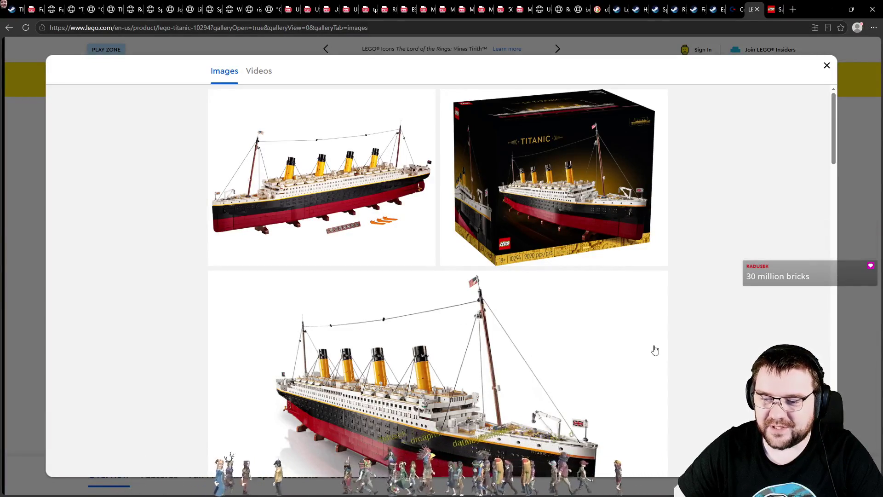
key(Escape)
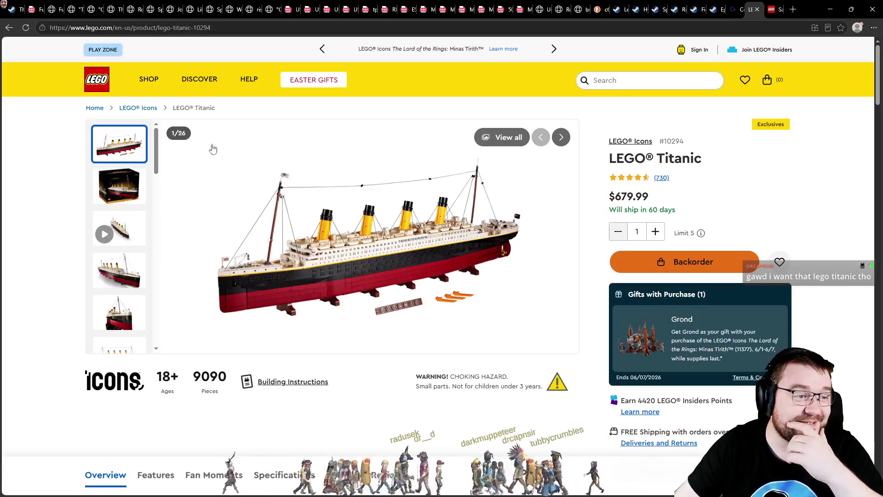
scroll(133, 240, down, 4)
click(129, 301)
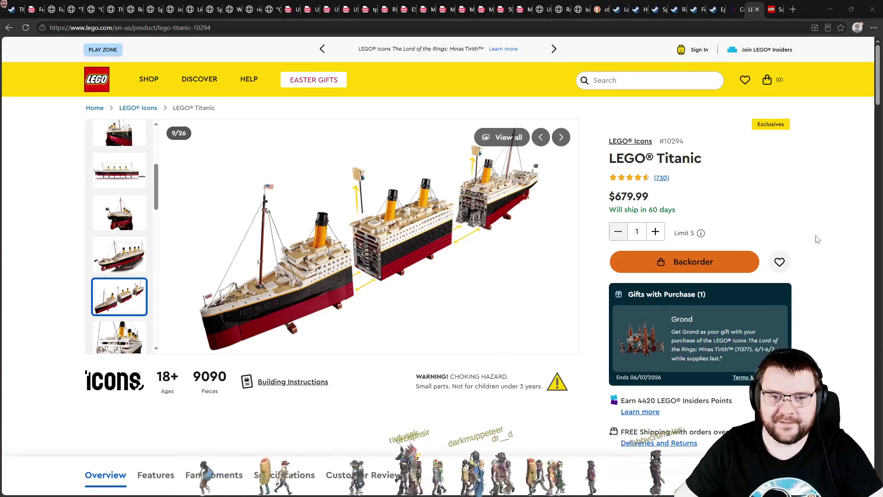
Minimize the Edge window to bring the Unity Editor back into view
click(831, 9)
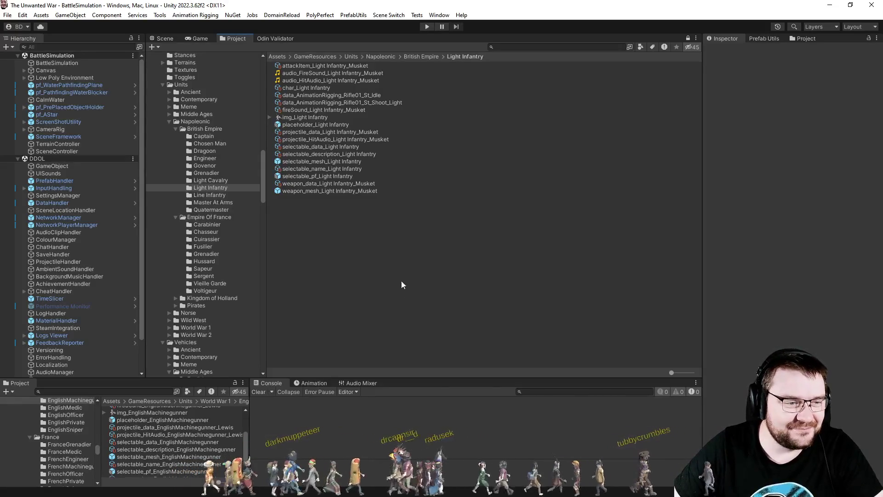
Enter play mode and match Napoleonic British Empire against Napoleonic Empire of France
click(427, 26)
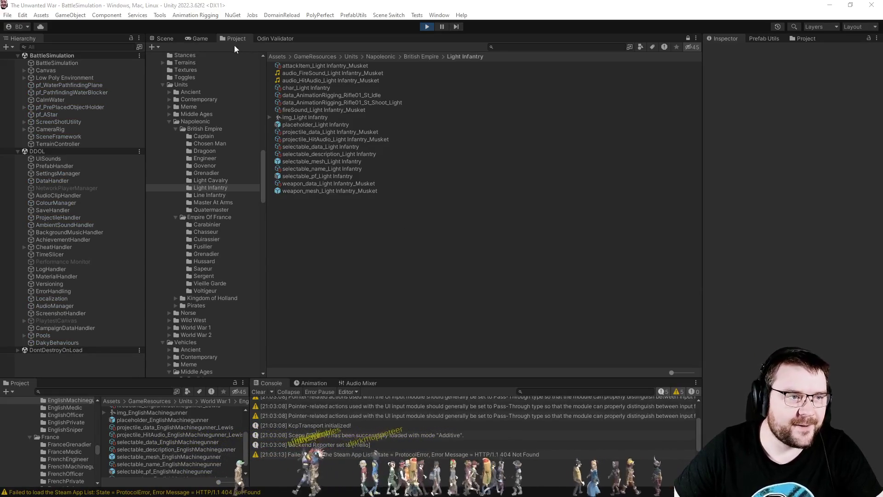
click(205, 40)
click(357, 212)
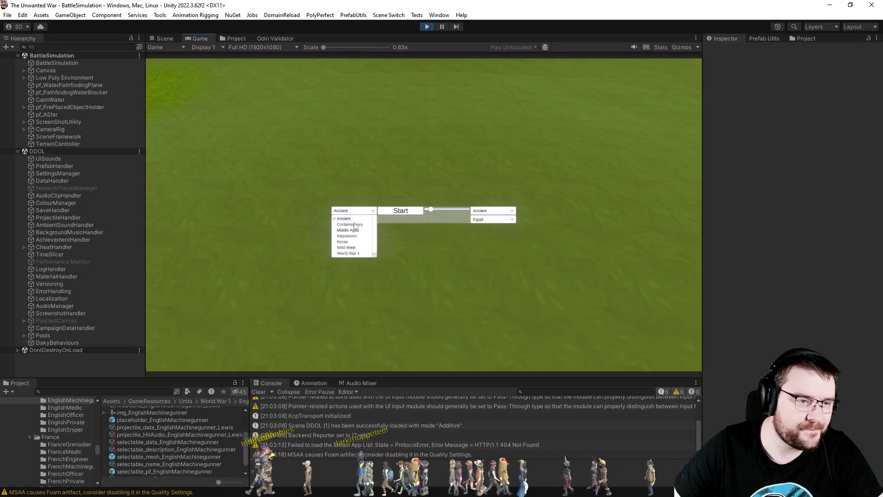
click(347, 235)
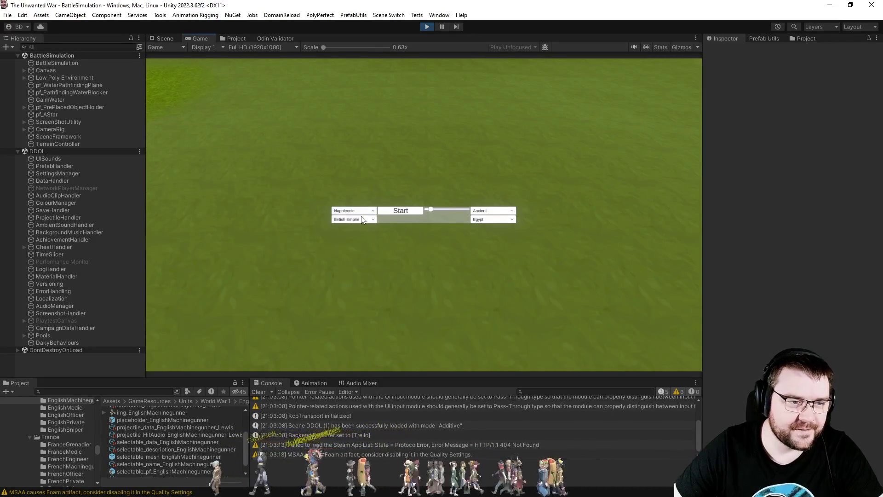
click(483, 210)
click(500, 236)
click(503, 221)
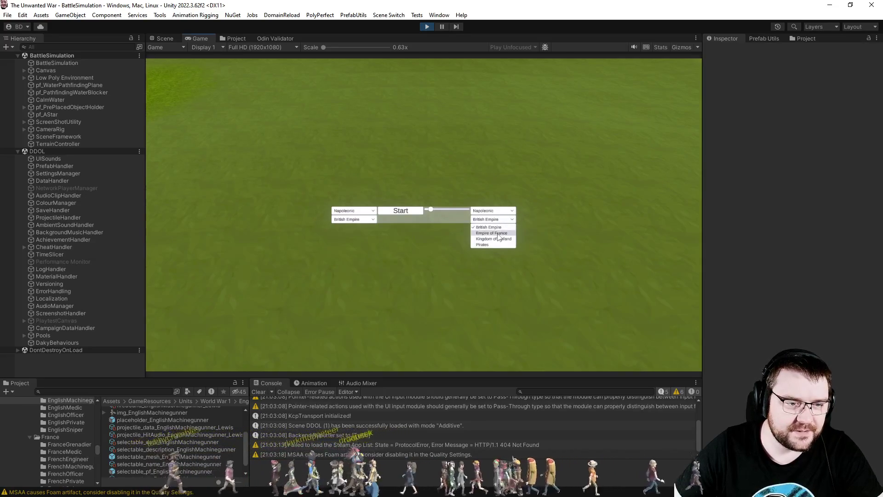
click(493, 233)
Start the battle, watch it run, then exit play mode
click(402, 211)
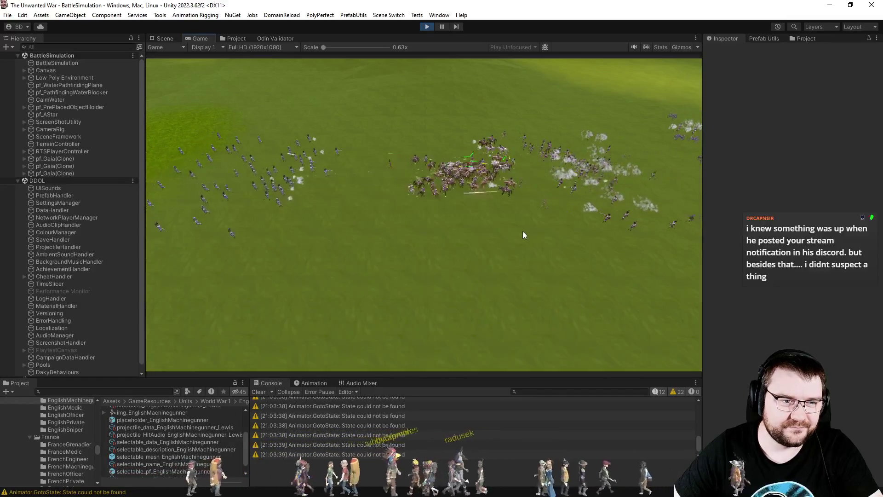
scroll(518, 240, up, 3)
scroll(511, 244, up, 3)
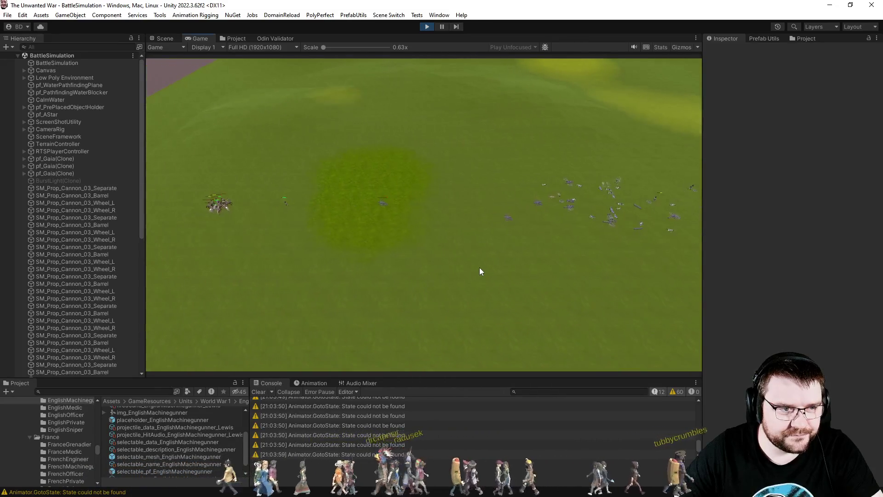
click(425, 27)
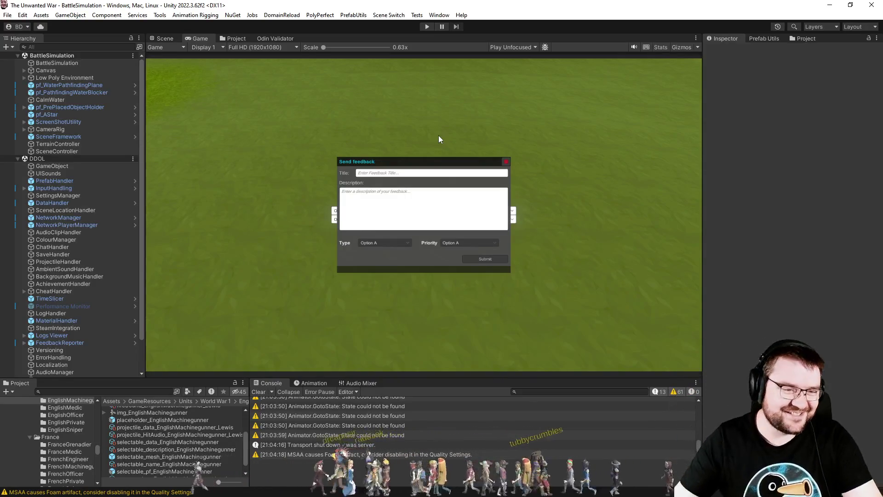
Clear all Console entries so the warning and error counts reset to zero
click(258, 392)
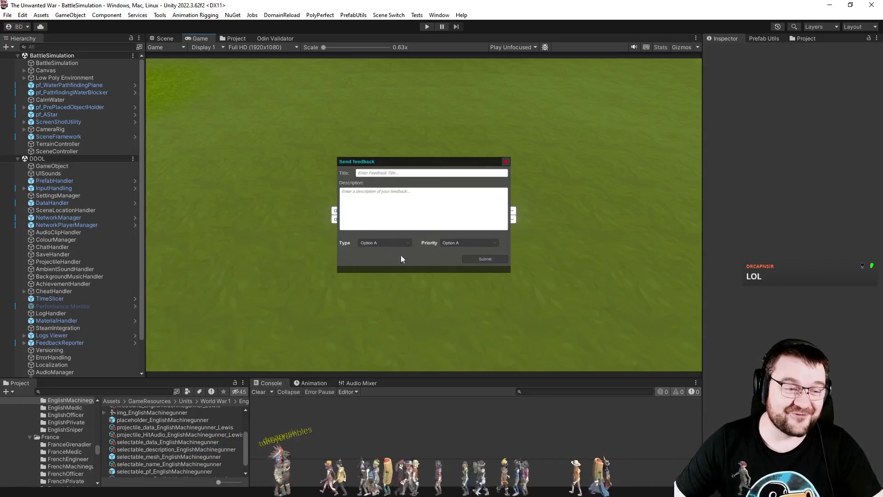
In the Project assets, inspect the British Empire Light Cavalry selectable_data and its animation settings
click(234, 38)
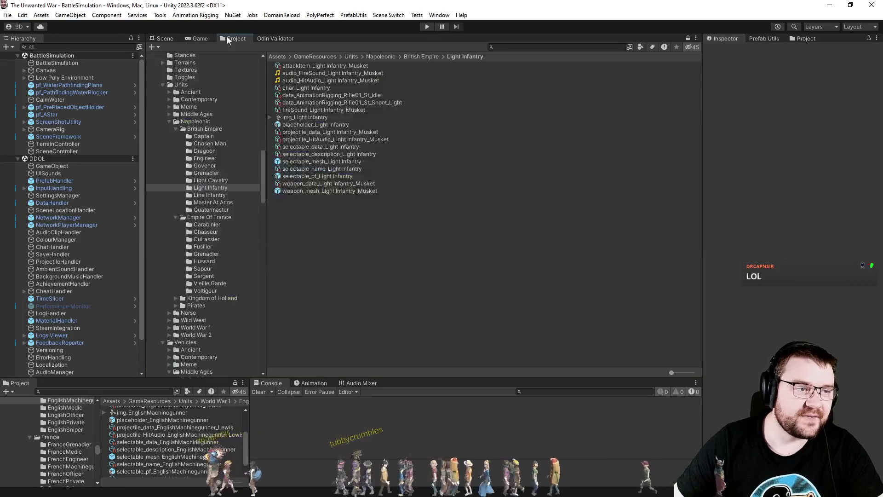
click(233, 180)
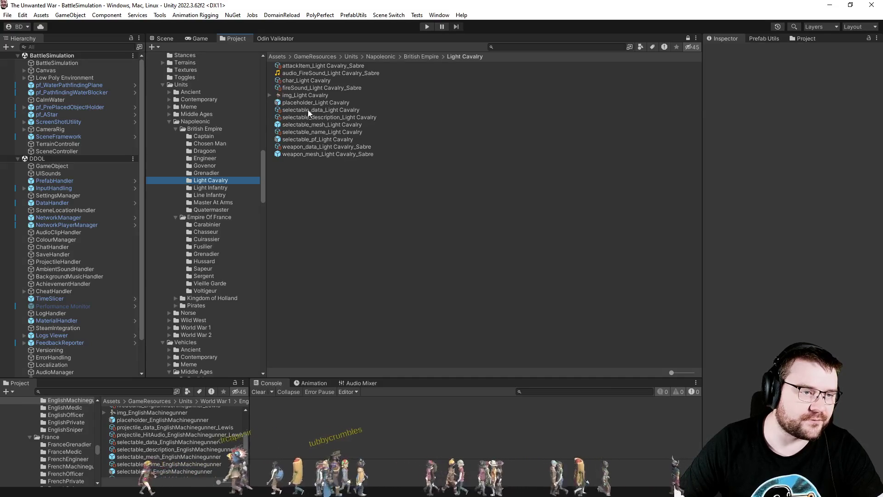
click(308, 110)
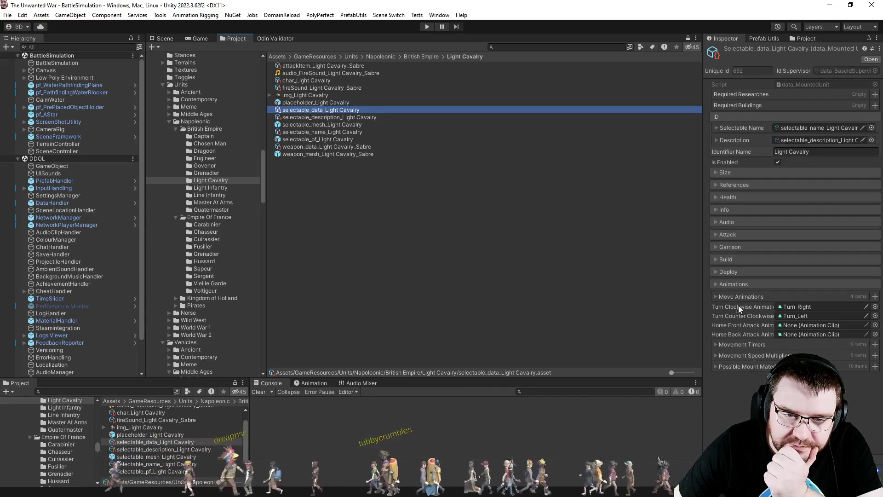
click(734, 285)
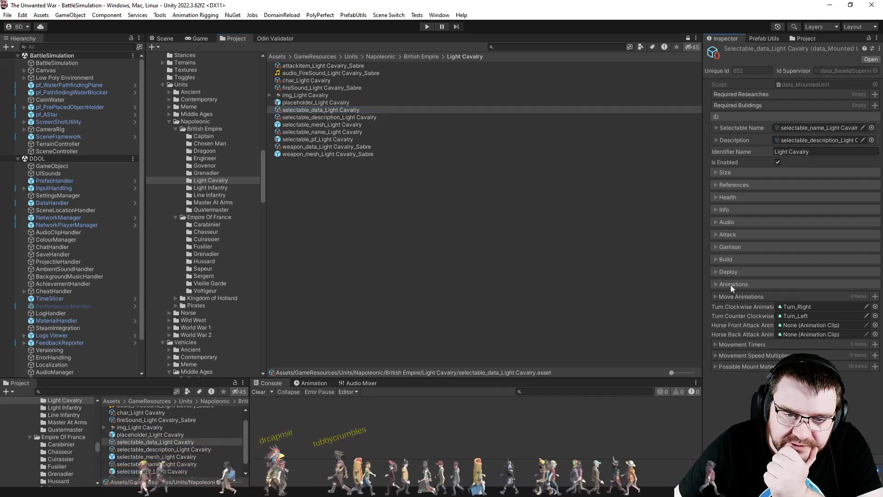
click(717, 285)
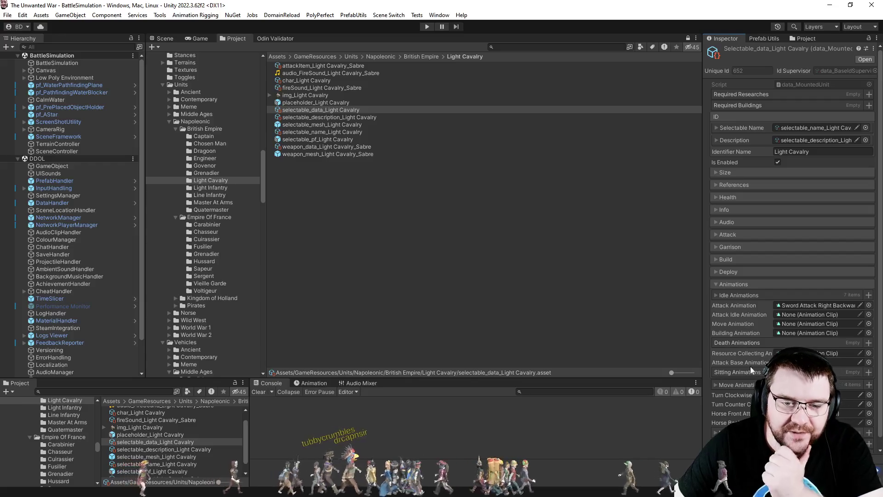
scroll(209, 202, down, 3)
scroll(210, 200, down, 3)
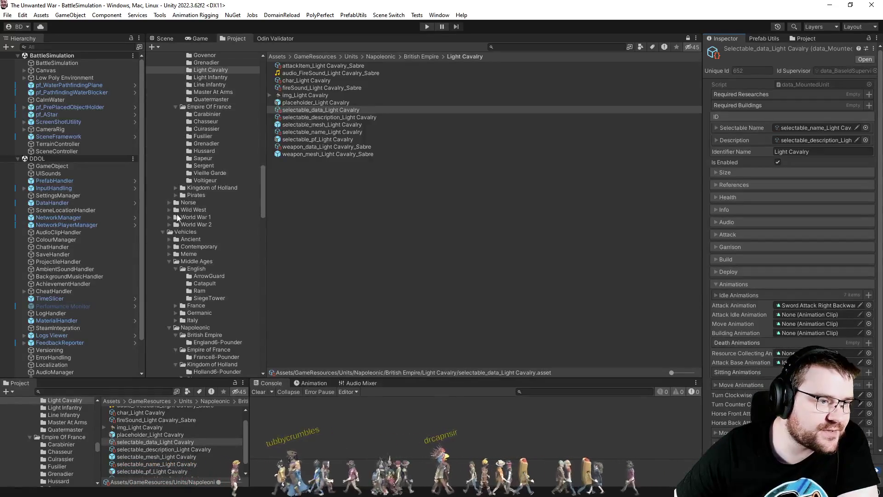
Open the Wild West Villagers Cowboy folder and inspect its selectable_data
click(170, 209)
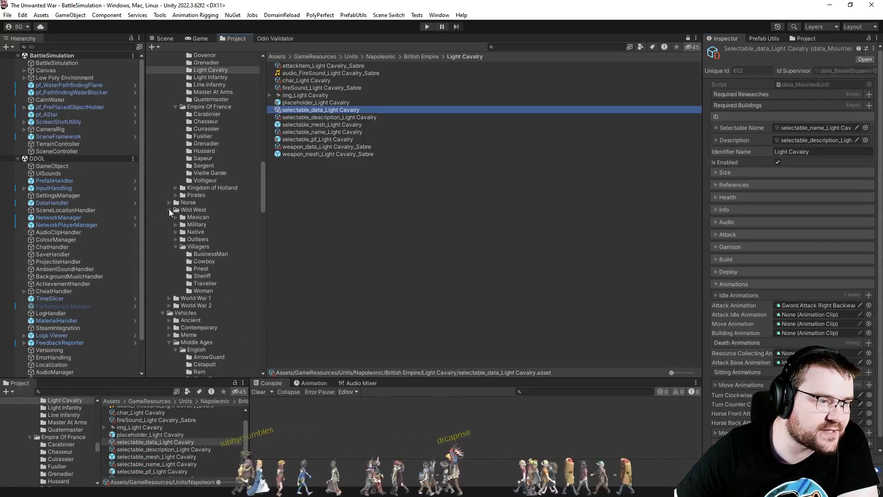
click(212, 261)
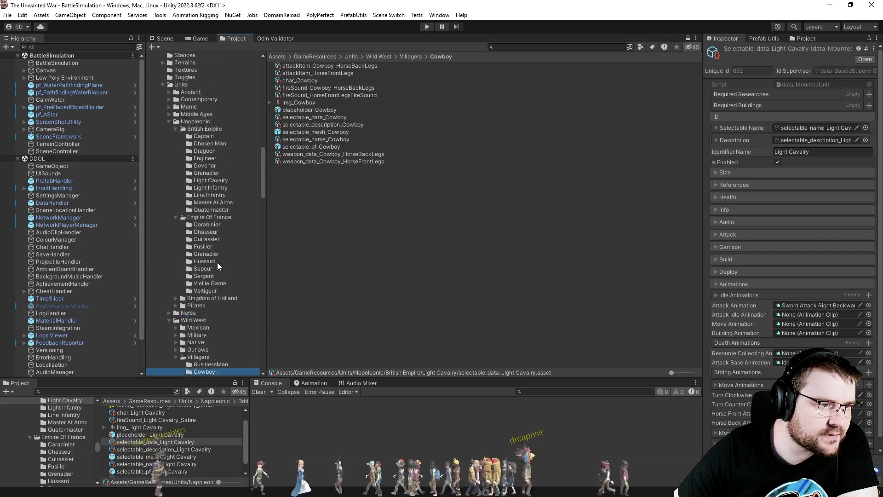
scroll(217, 262, up, 2)
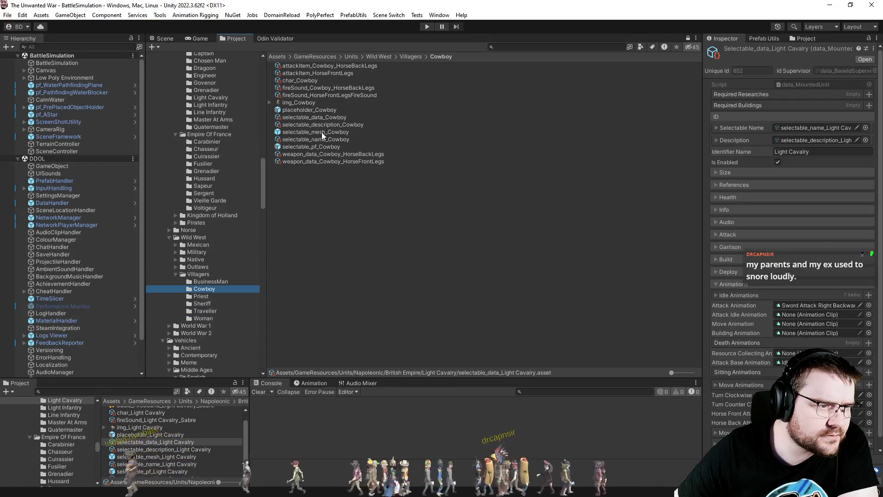
click(312, 118)
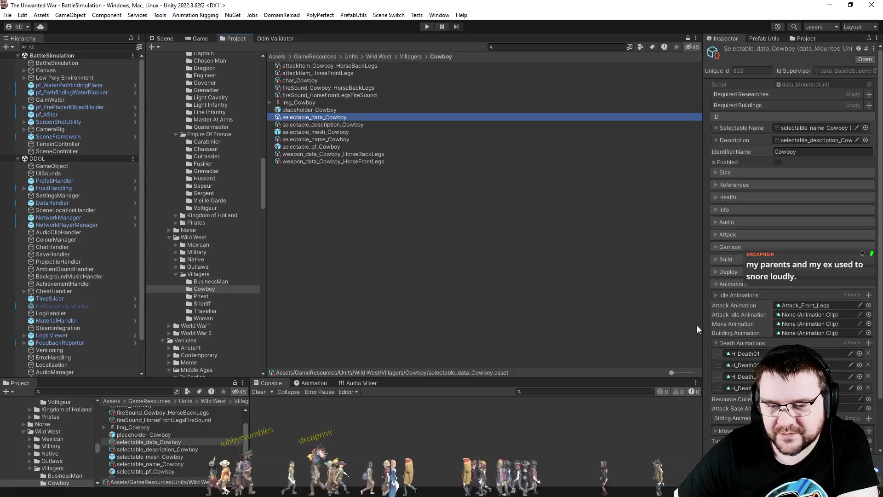
Locate and expand the Cowboy's H_Death01 and H_Death02 clips, then reselect the Light Cavalry folder
click(766, 353)
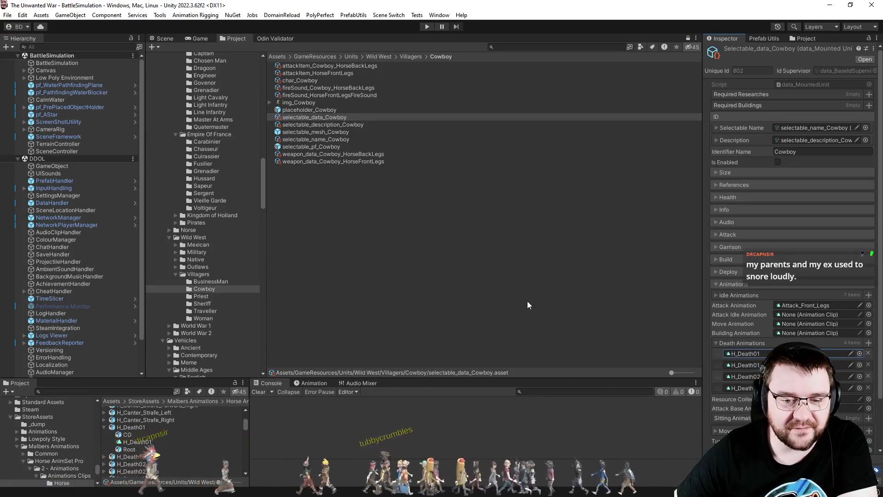
scroll(134, 464, down, 2)
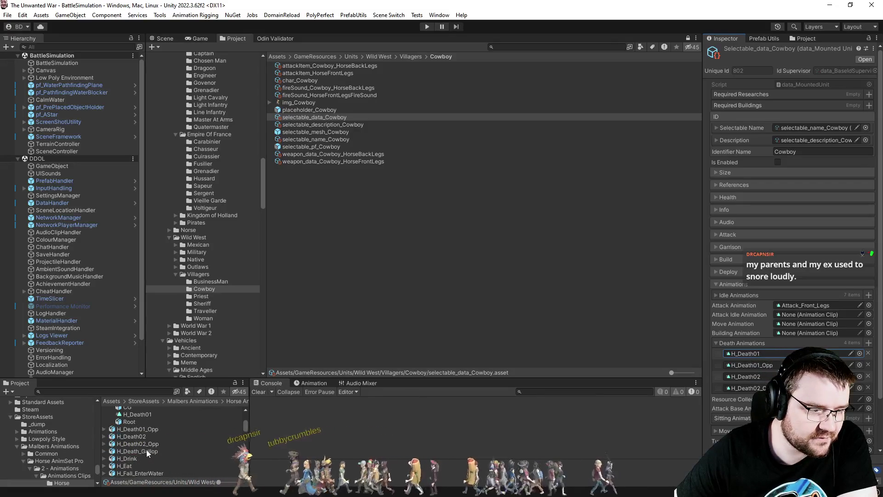
click(105, 437)
click(104, 429)
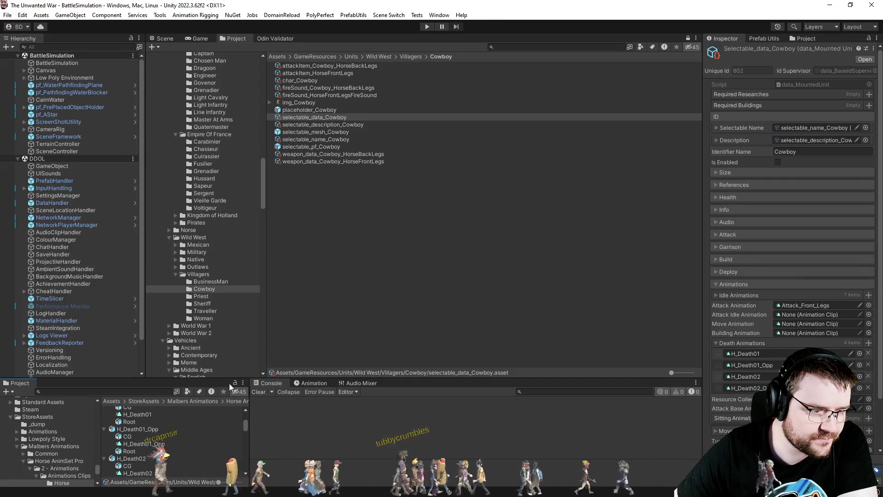
scroll(186, 208, up, 5)
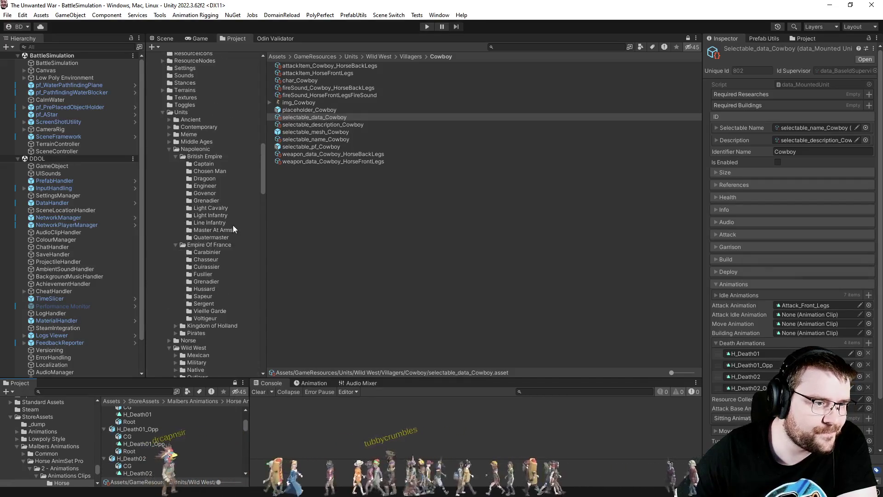
click(211, 208)
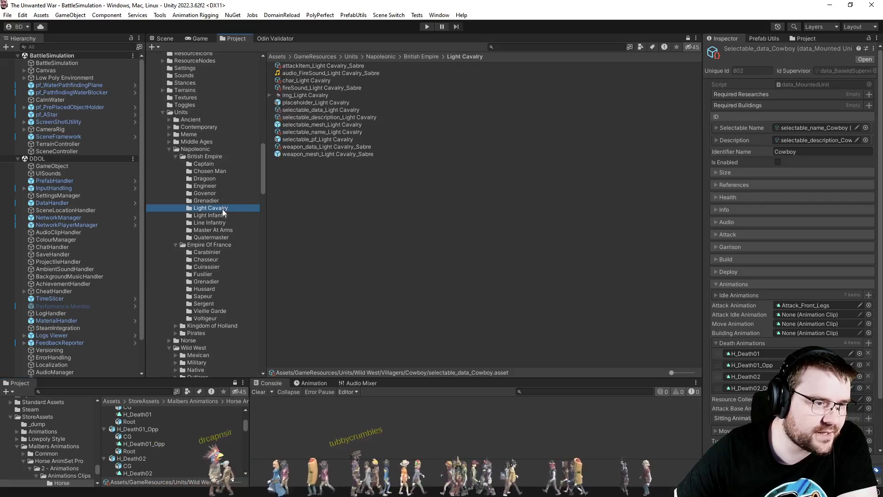
Add H_Death01, H_Death01_Opp, H_Death02 and H_Death02_Opp to Light Cavalry's Death Animations
click(316, 110)
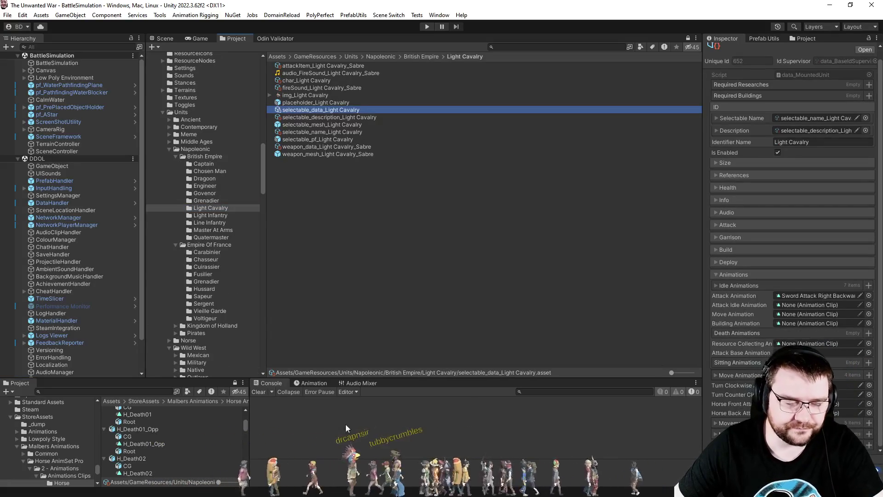
scroll(145, 428, up, 2)
mouse_move(137, 440)
mouse_down()
mouse_move(752, 355)
mouse_move(751, 335)
mouse_up()
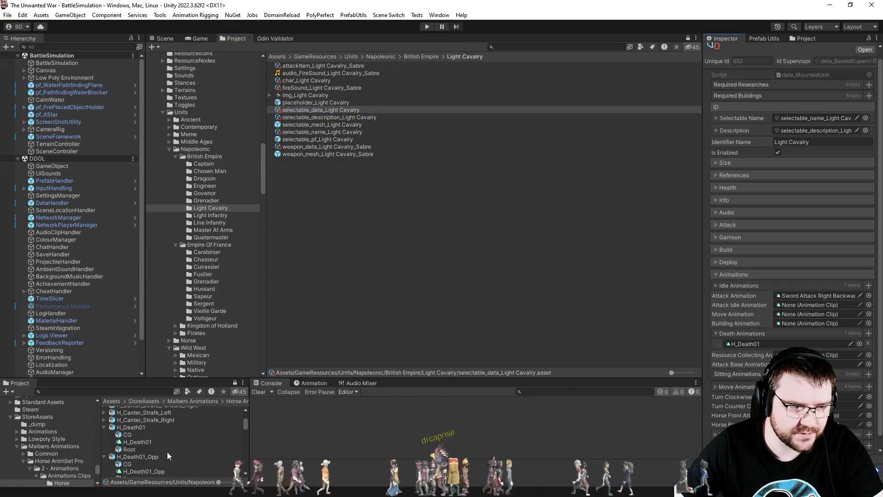
scroll(166, 451, down, 2)
mouse_move(155, 444)
mouse_down()
mouse_move(745, 345)
mouse_move(755, 330)
mouse_up()
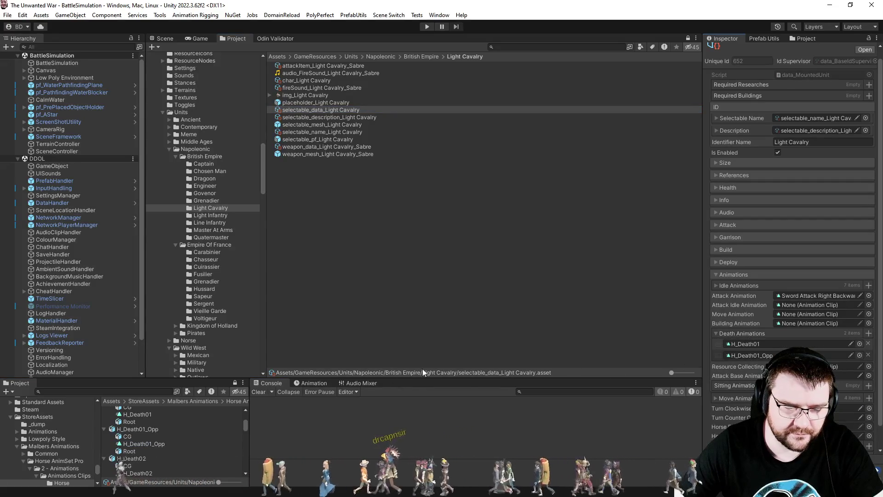
scroll(172, 432, down, 4)
click(142, 418)
mouse_move(141, 419)
mouse_down()
mouse_move(763, 354)
mouse_move(756, 333)
mouse_up()
drag(139, 460, 756, 337)
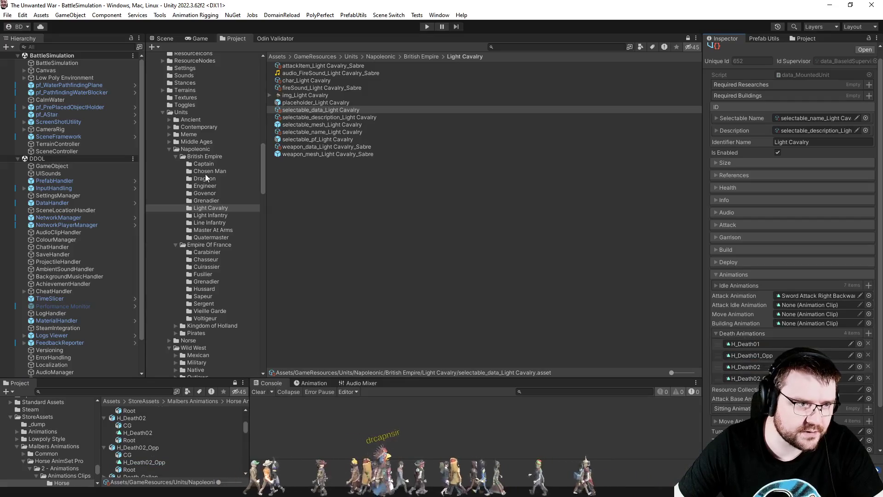
Step through the British Empire unit folders to Dragoon and inspect its unit data
click(220, 166)
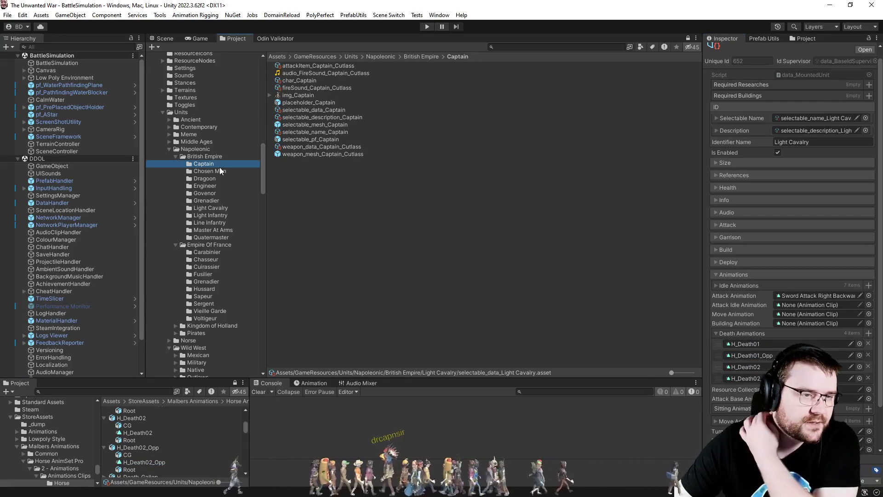
key(Down)
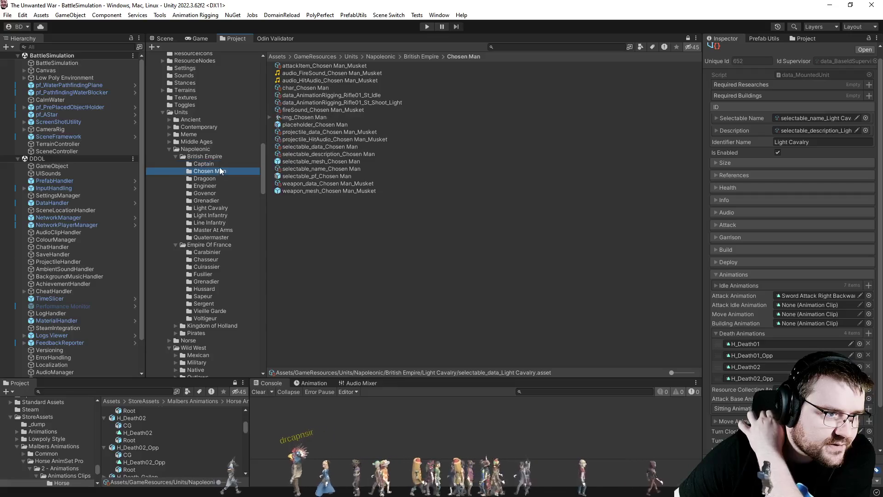
key(Down)
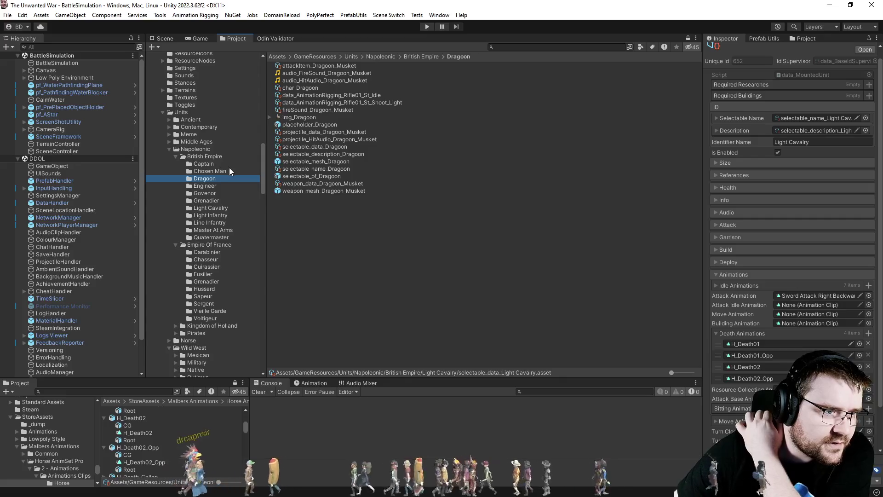
click(312, 147)
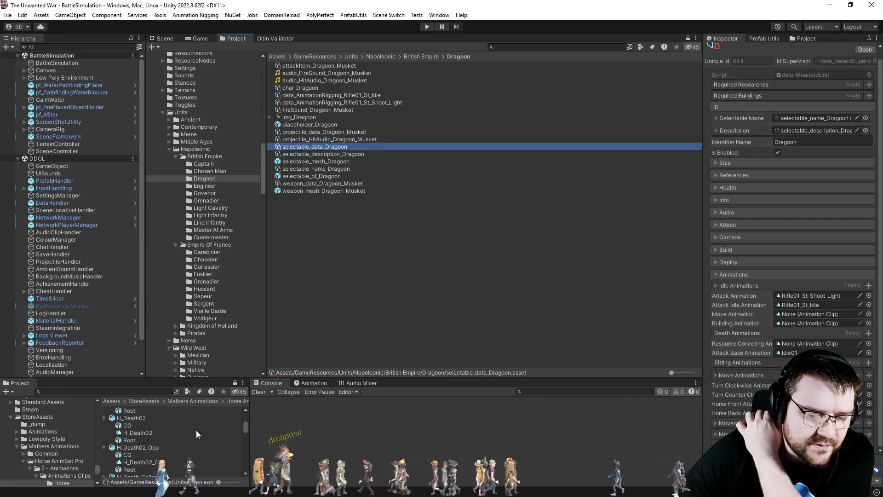
Add the H_Death01, H_Death01_Opp, H_Death02 and H_Death02_Opp clips to the Dragoon's Death Animations
scroll(133, 432, up, 3)
mouse_move(135, 428)
mouse_down()
mouse_move(625, 360)
mouse_move(724, 334)
mouse_up()
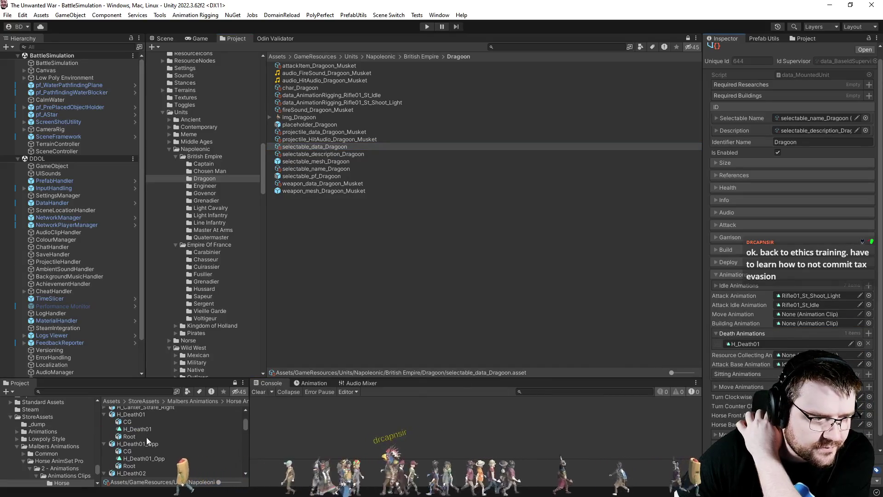
mouse_move(147, 460)
mouse_down()
mouse_move(768, 352)
mouse_move(765, 336)
mouse_move(720, 350)
mouse_up()
scroll(183, 457, down, 1)
scroll(162, 461, down, 1)
mouse_move(149, 465)
mouse_down()
mouse_move(552, 322)
mouse_move(736, 345)
mouse_move(753, 335)
mouse_up()
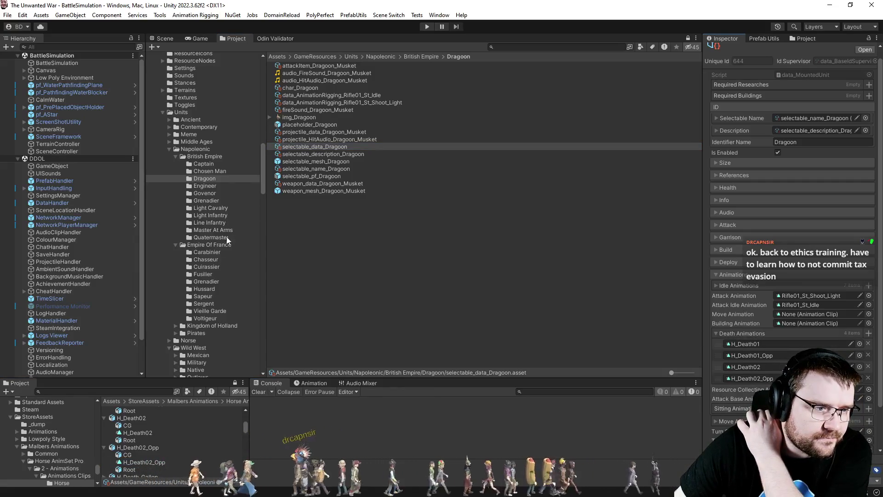
Select the Cuirassier unit data and add the same four H_Death clips to its Death Animations
click(219, 259)
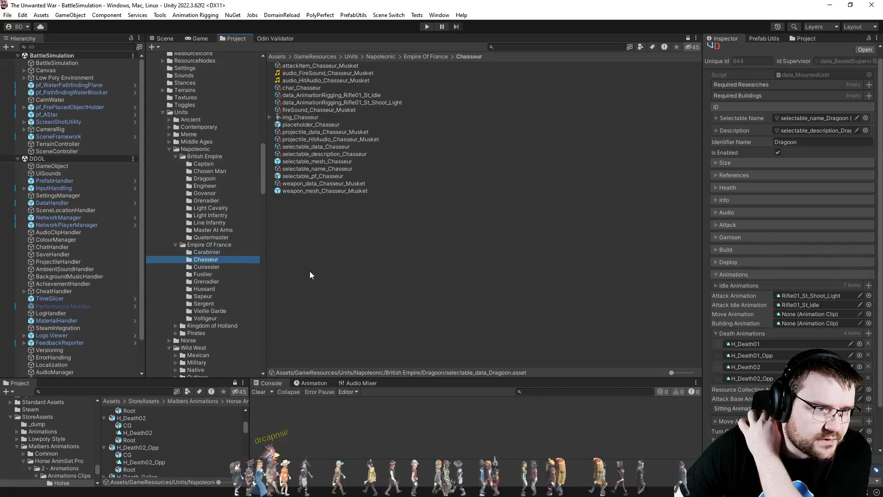
key(Down)
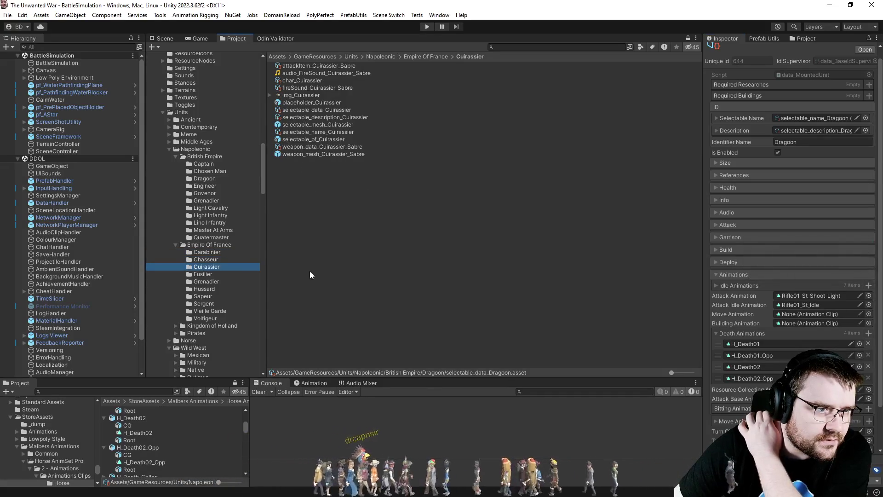
click(342, 112)
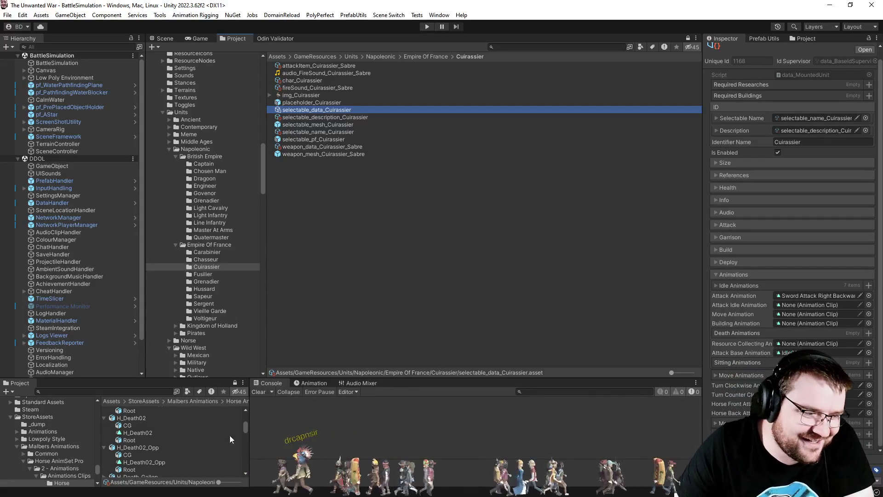
scroll(198, 452, up, 3)
drag(747, 380, 760, 332)
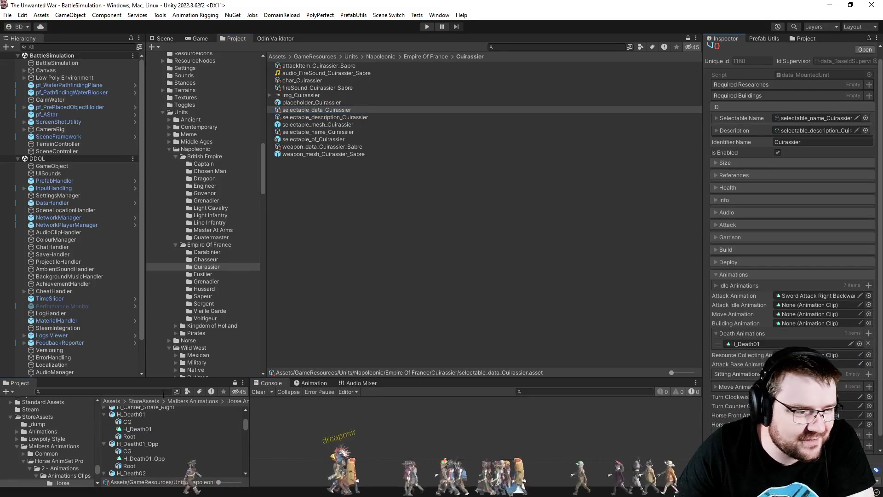
mouse_move(143, 458)
mouse_down()
mouse_move(807, 332)
mouse_move(764, 332)
mouse_up()
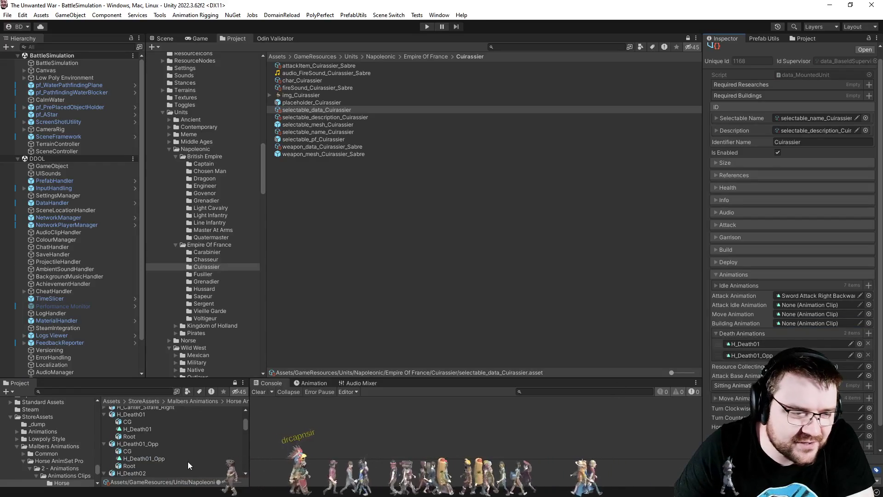
scroll(175, 459, down, 2)
mouse_move(141, 457)
mouse_down()
mouse_move(597, 403)
mouse_move(754, 339)
mouse_up()
scroll(164, 439, down, 2)
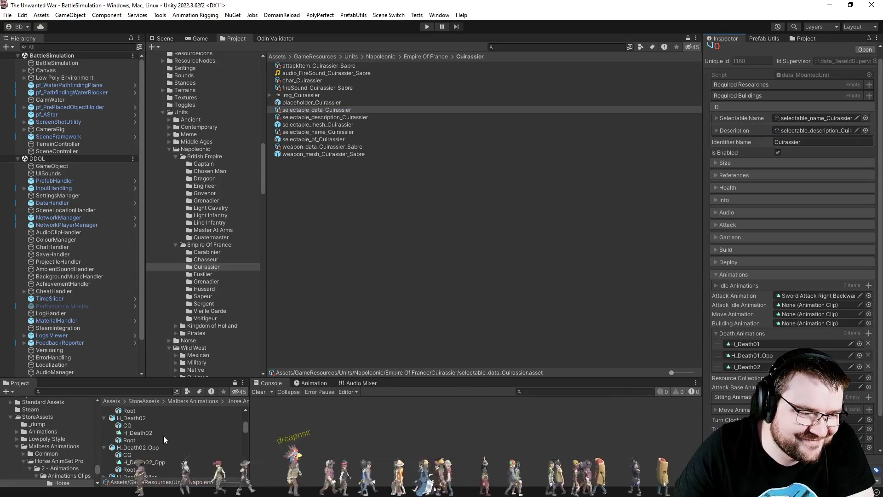
mouse_move(150, 459)
mouse_down()
mouse_move(758, 349)
mouse_move(757, 336)
mouse_up()
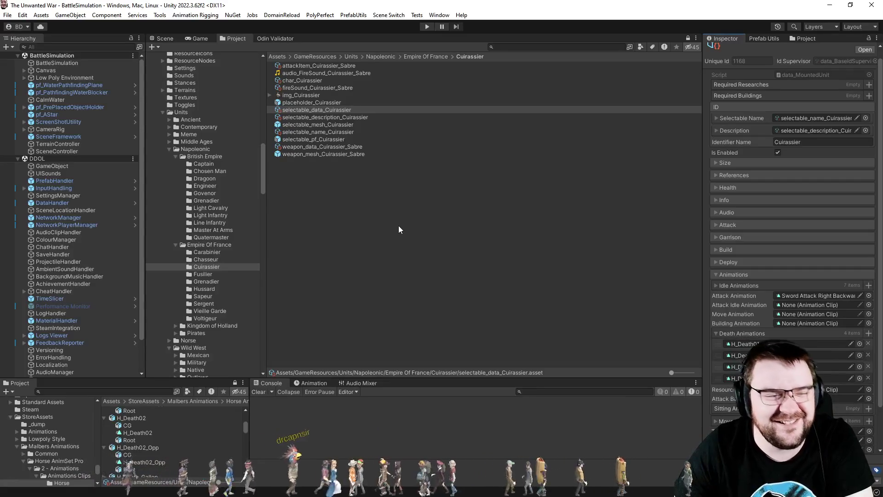
click(217, 281)
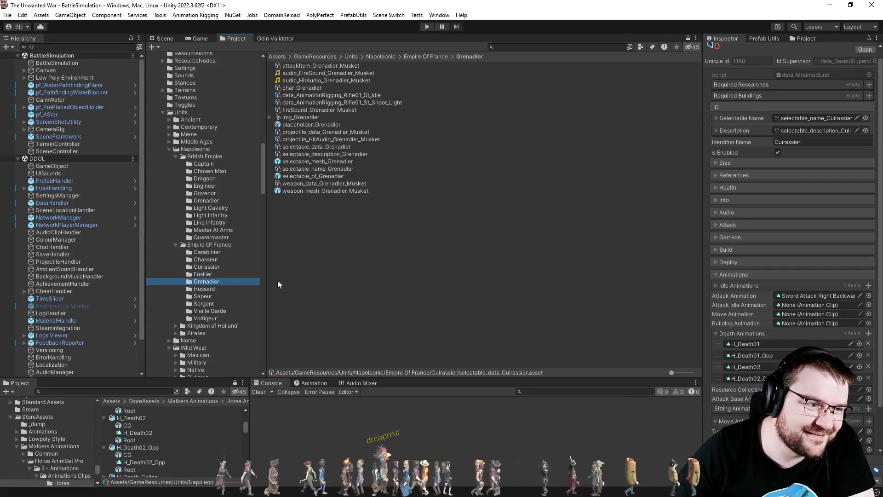
Select the Hussard unit data and add H_Death01, H_Death01_Opp, H_Death02 and H_Death02_Opp
key(Down)
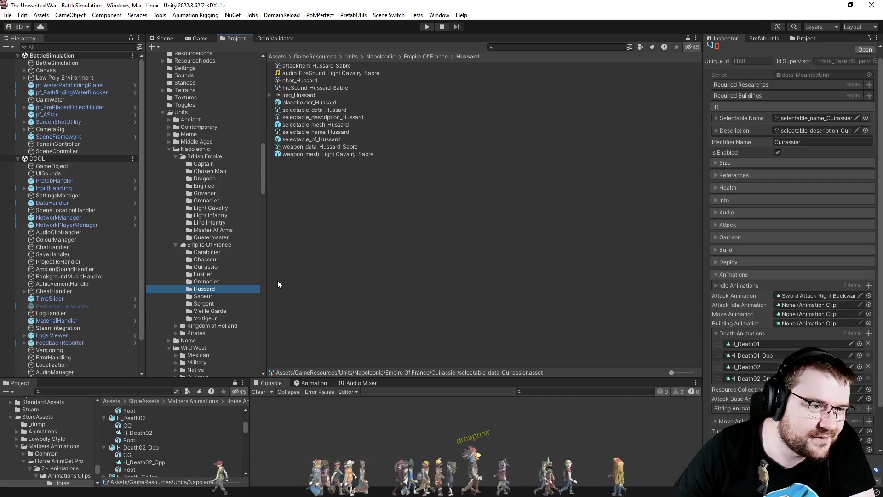
click(329, 109)
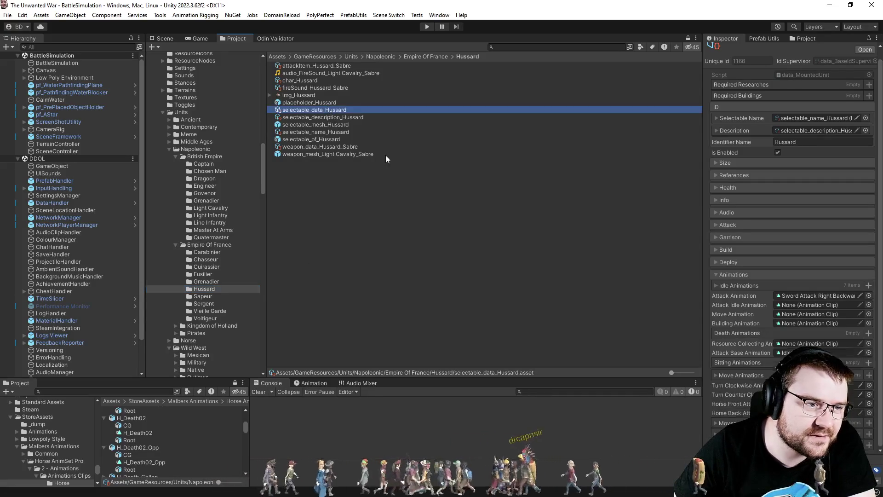
scroll(148, 456, up, 3)
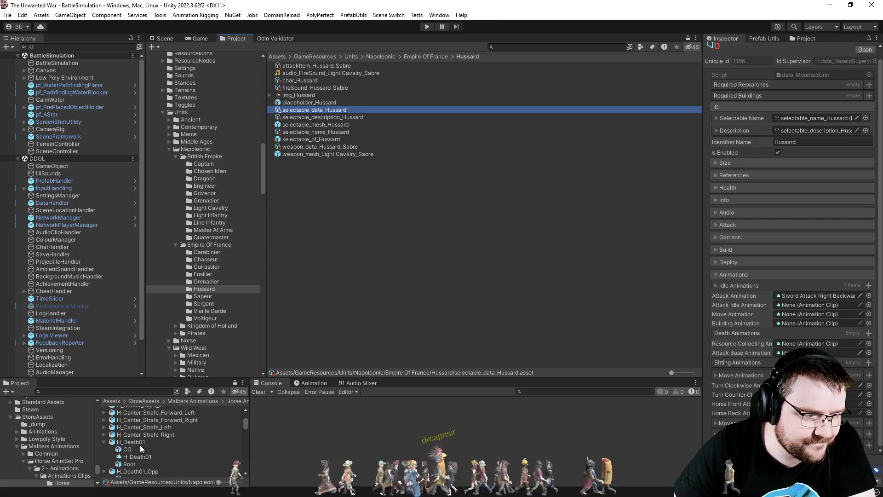
scroll(140, 445, down, 1)
mouse_move(137, 428)
mouse_down()
mouse_move(552, 349)
mouse_move(749, 333)
mouse_up()
mouse_move(149, 459)
mouse_down()
mouse_move(779, 338)
mouse_move(737, 339)
mouse_up()
scroll(192, 450, down, 2)
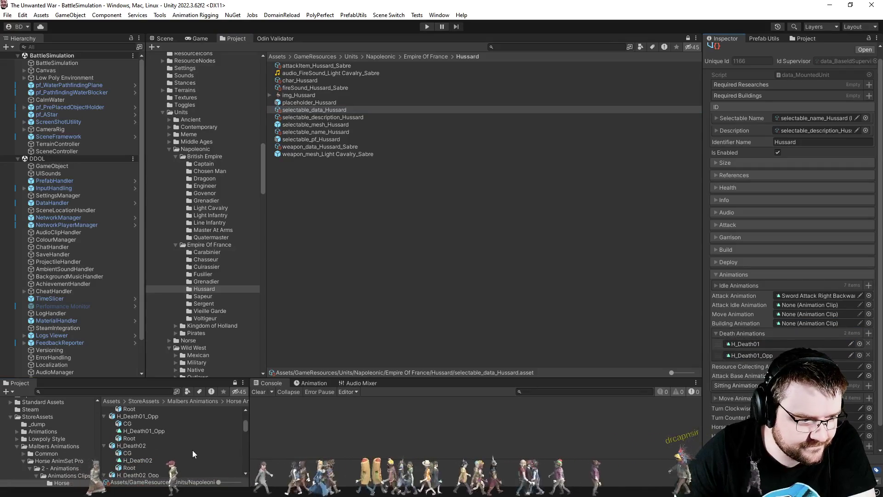
scroll(192, 450, down, 1)
mouse_move(138, 433)
mouse_down()
mouse_move(755, 361)
mouse_move(799, 340)
mouse_move(747, 331)
mouse_up()
scroll(152, 437, down, 2)
drag(150, 434, 773, 337)
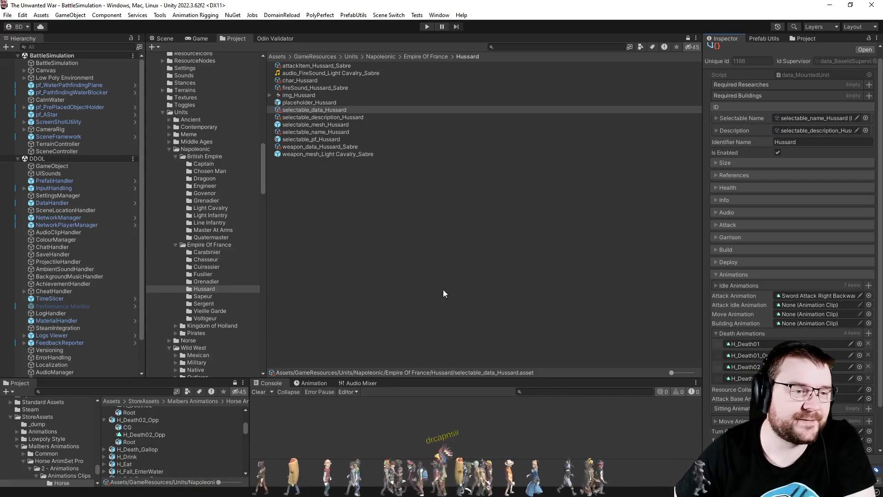
Check the Cowboy unit data, then clear the asset selection
scroll(233, 263, down, 5)
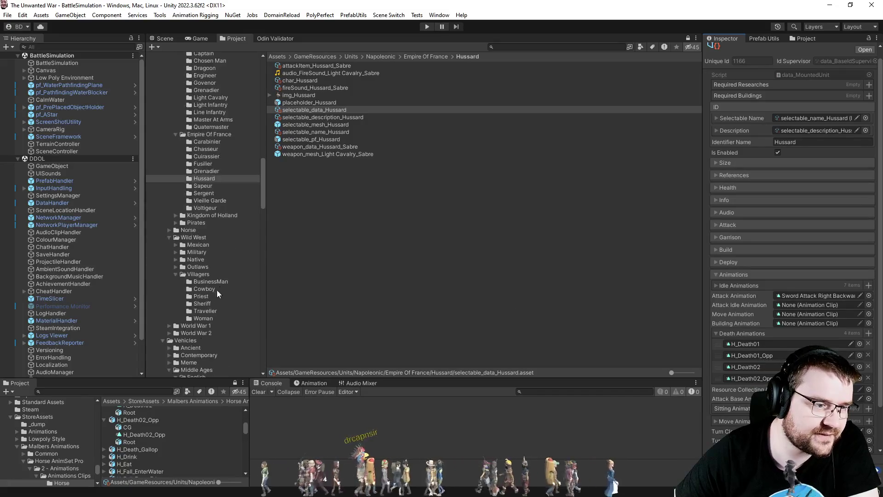
click(205, 289)
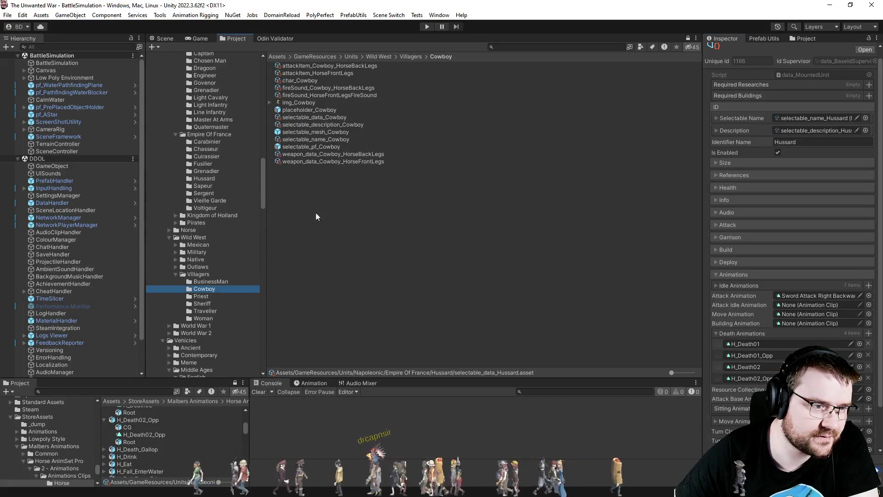
click(315, 118)
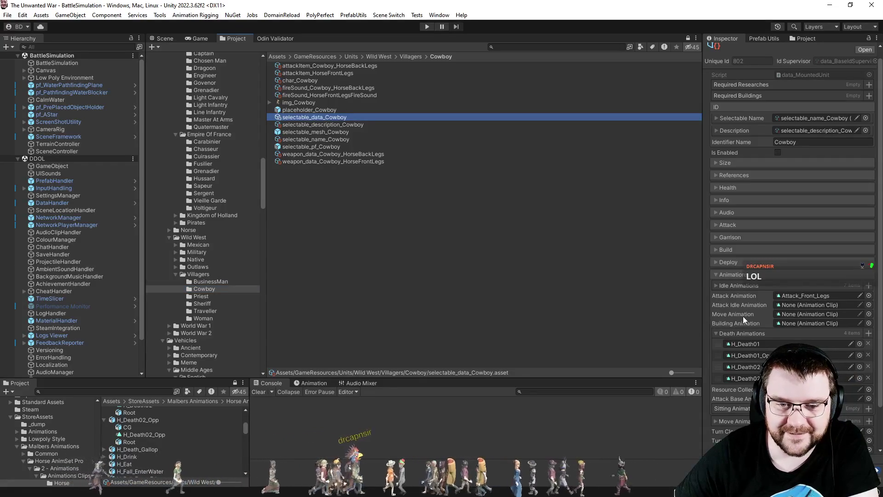
scroll(743, 316, down, 2)
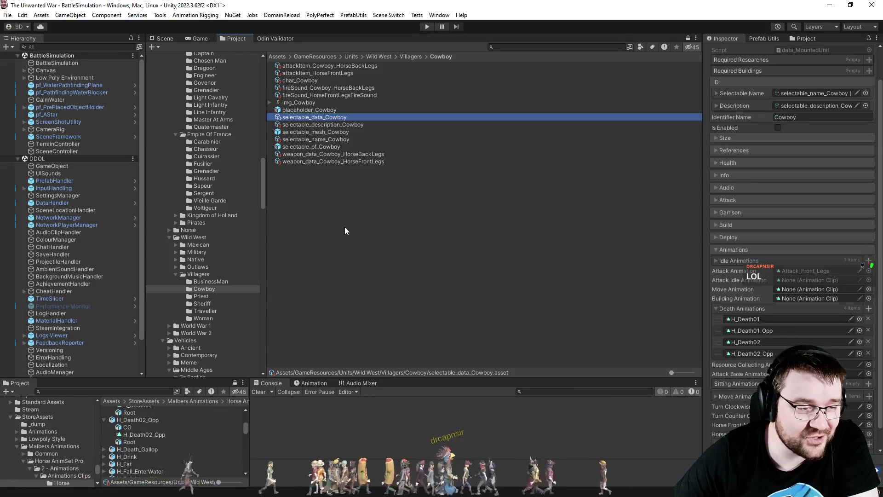
click(359, 227)
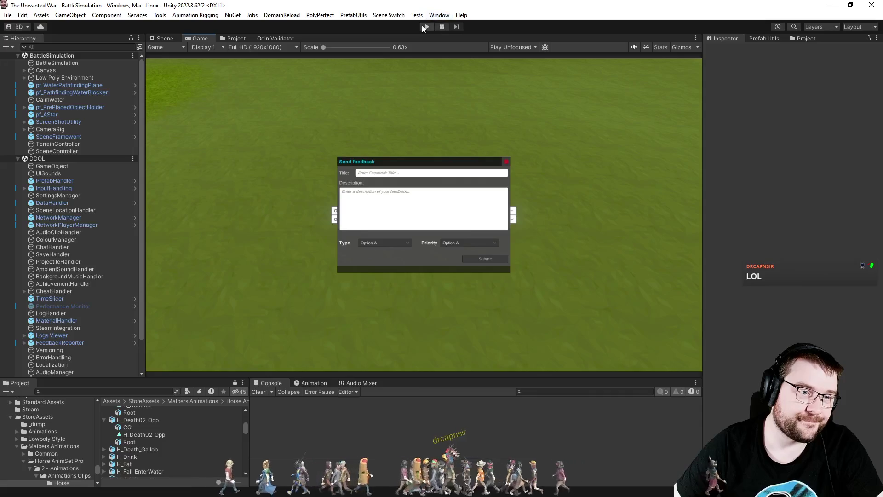
Run Play mode and watch the cannon battle, zooming the Game view camera out and in
click(426, 27)
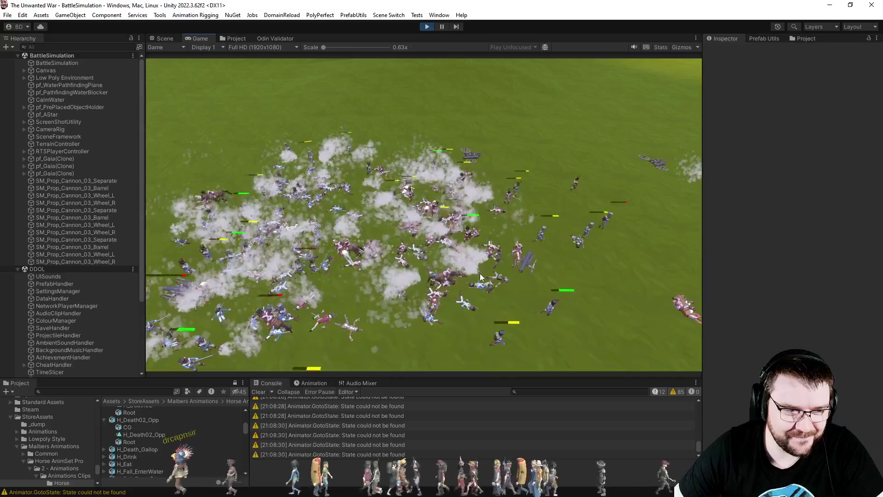
scroll(480, 273, down, 5)
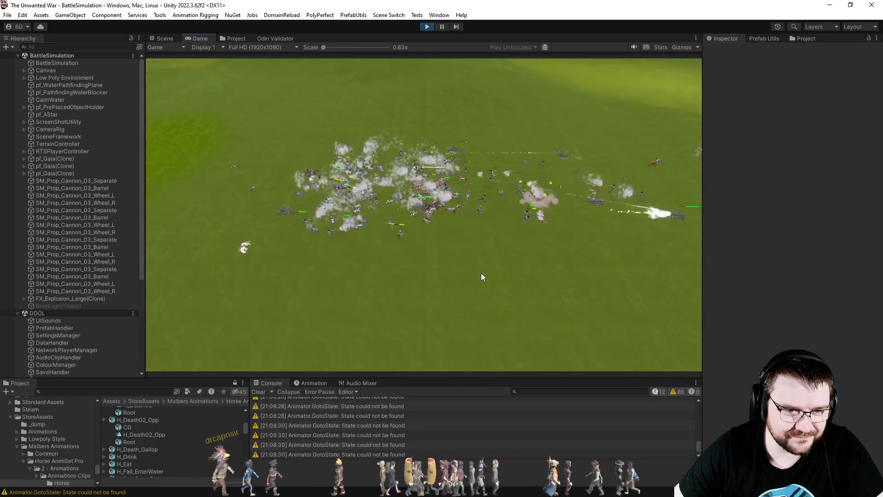
scroll(490, 268, up, 5)
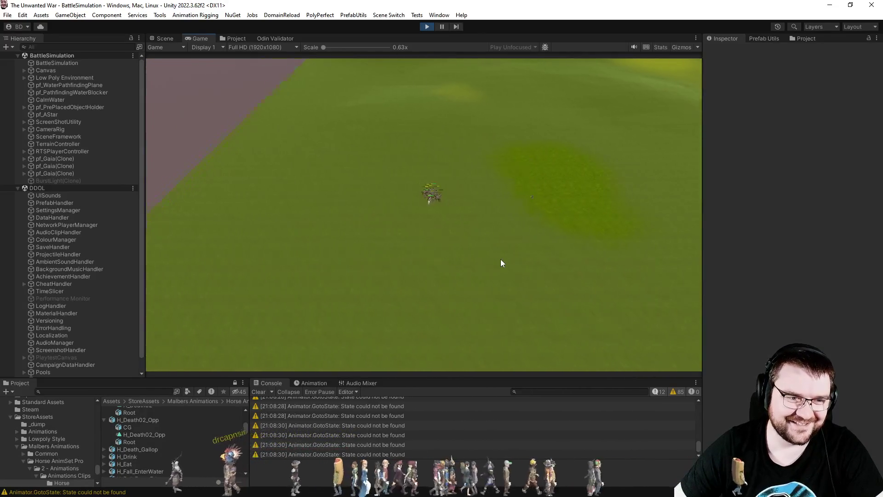
Restart Play mode and start a World War 1 battle of England versus Germany
click(428, 27)
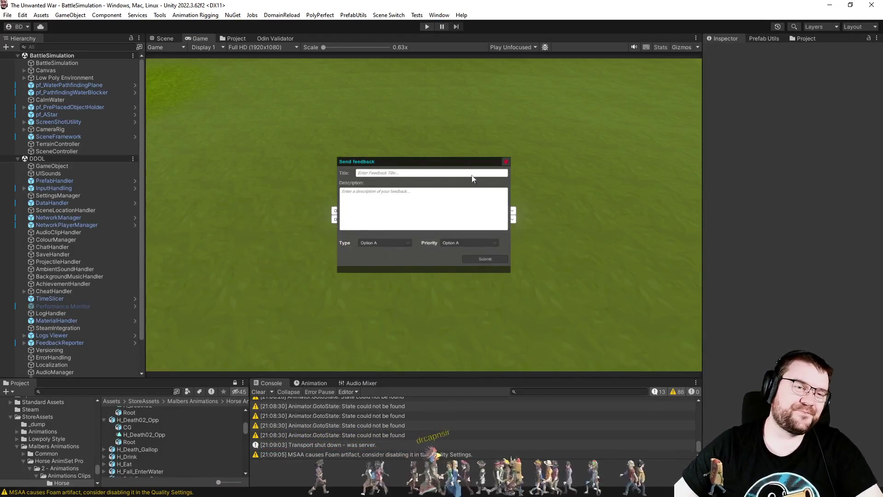
click(426, 27)
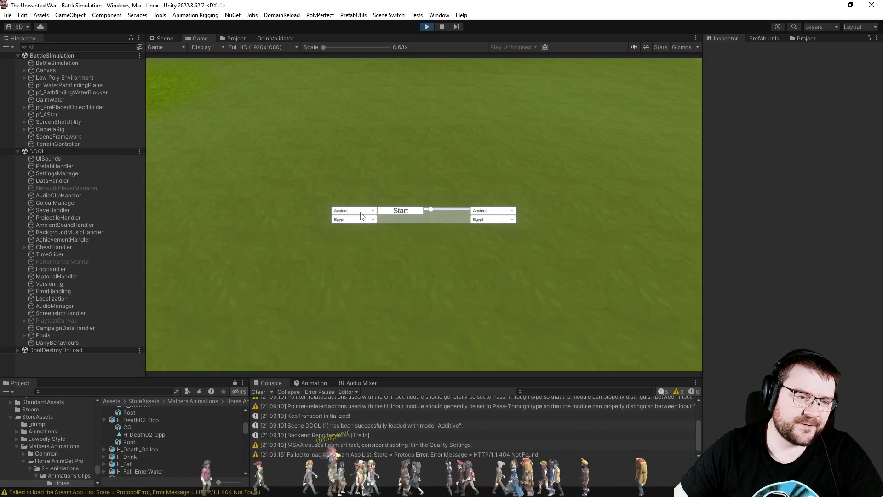
click(357, 253)
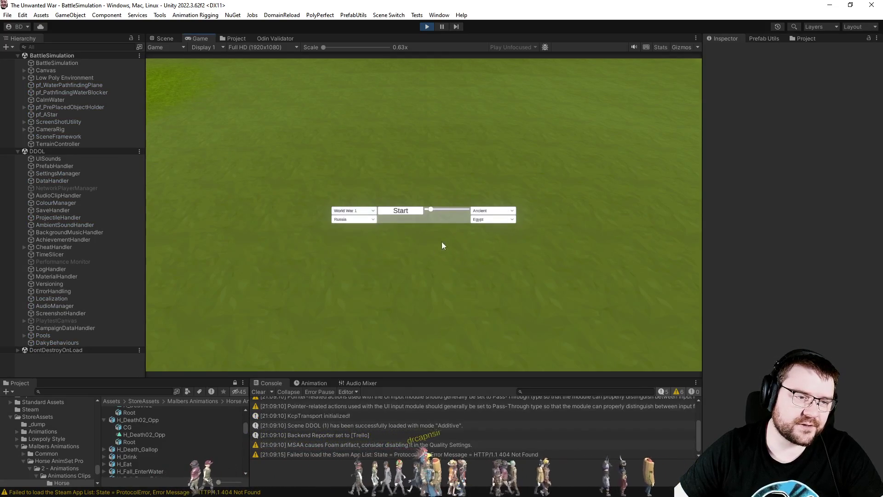
click(498, 253)
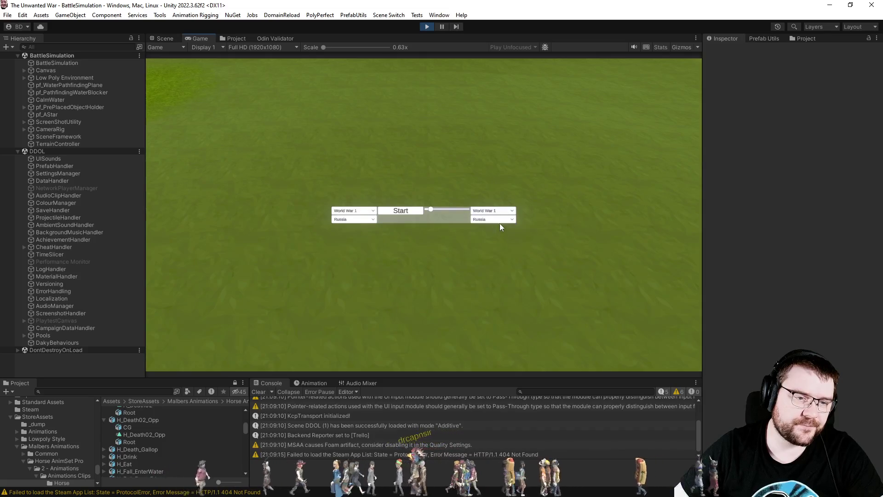
click(369, 220)
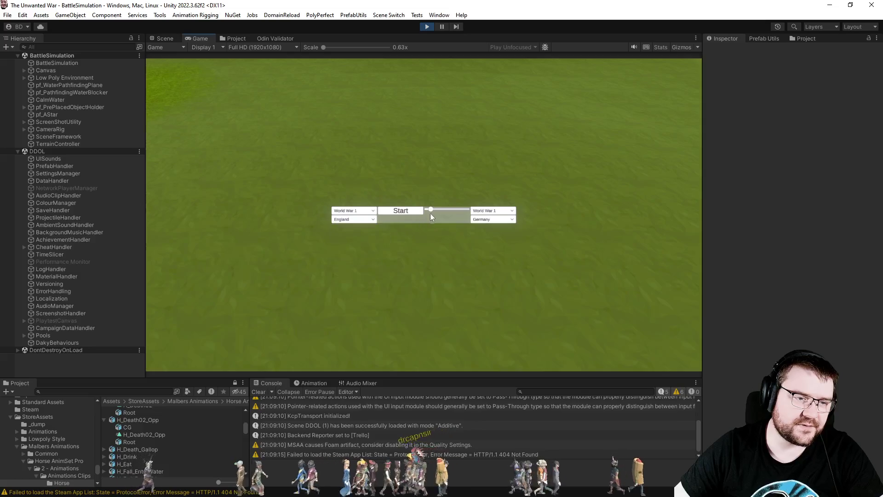
click(400, 213)
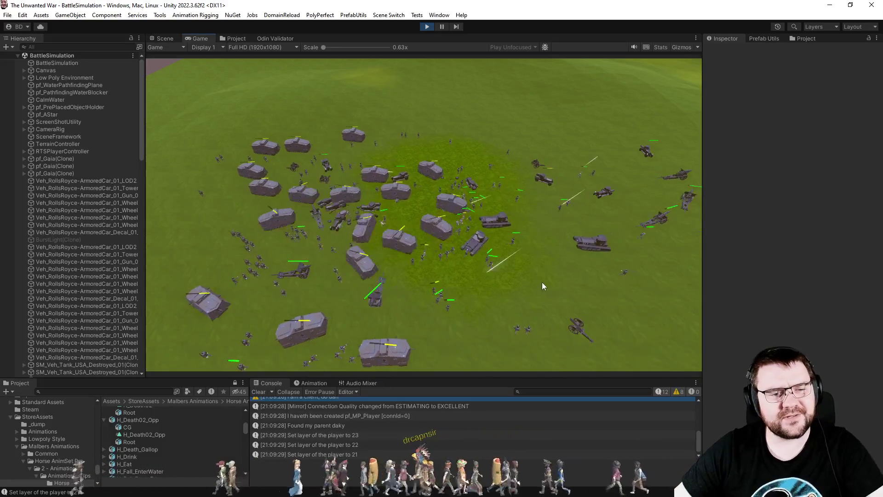
Pan the battle view right, then inspect a NullReferenceException stack trace in the Console
key(d)
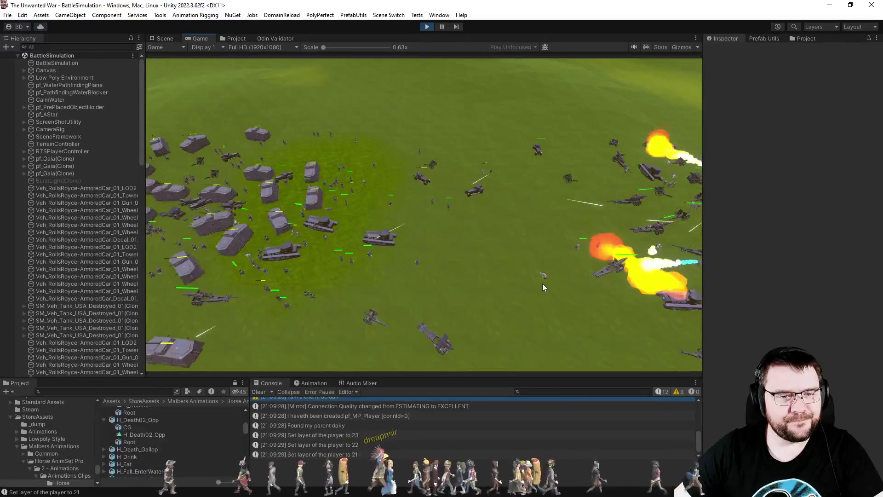
key(d)
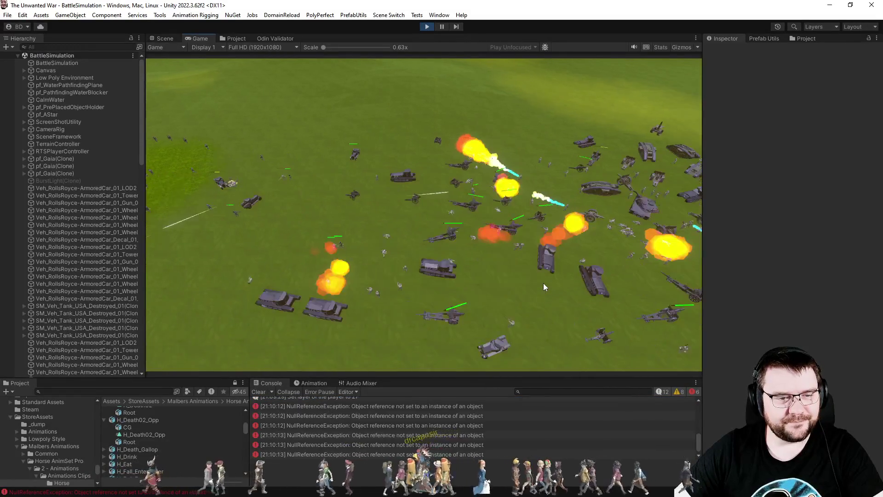
key(d)
key(d)
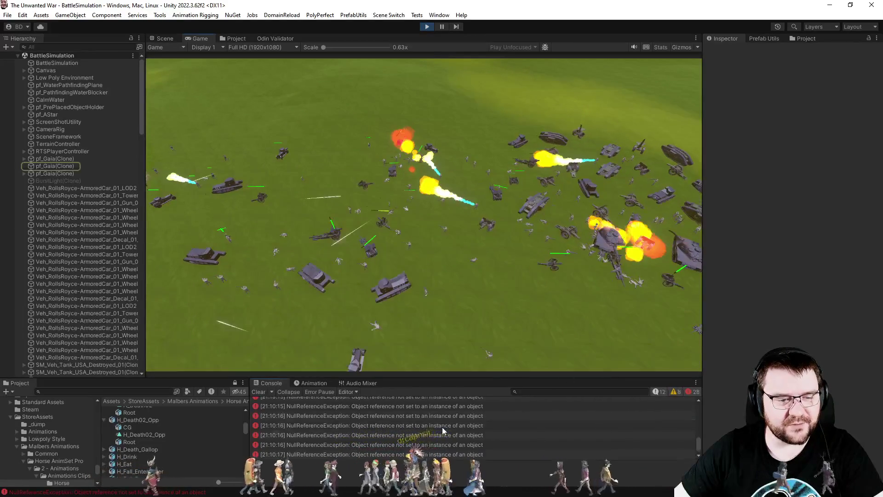
click(443, 427)
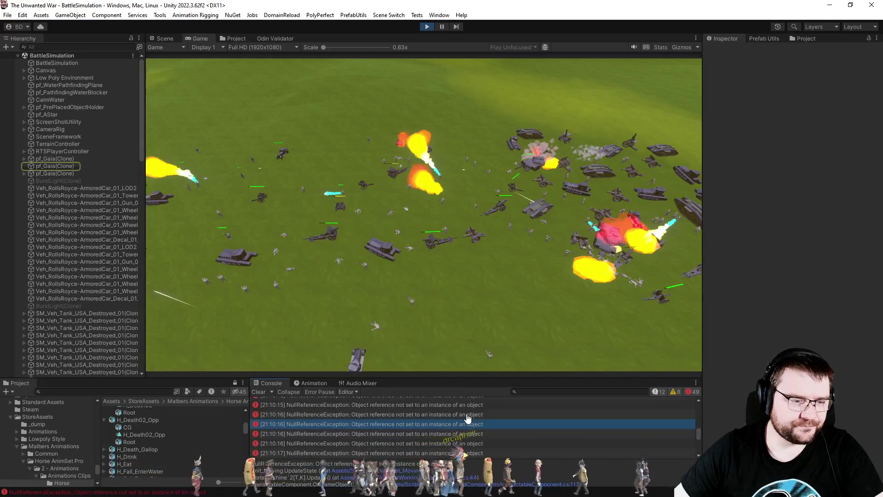
key(alt+Tab)
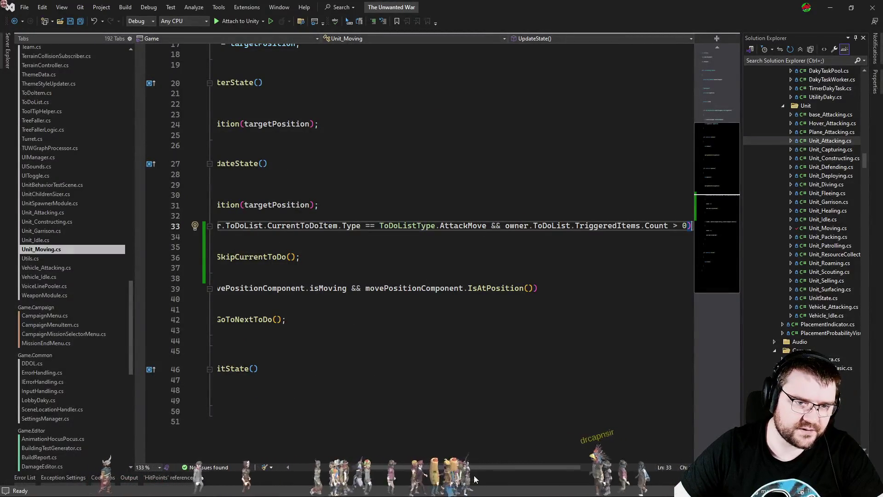
Change line 33 of Unit_Moving.cs to use CurrentToDoItem?.Type, then return to Unity
drag(481, 467, 418, 468)
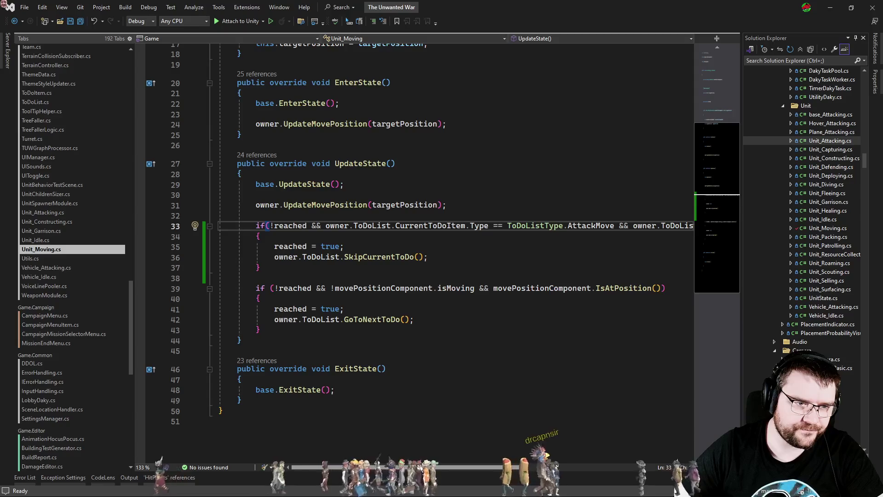
scroll(414, 270, right, 3)
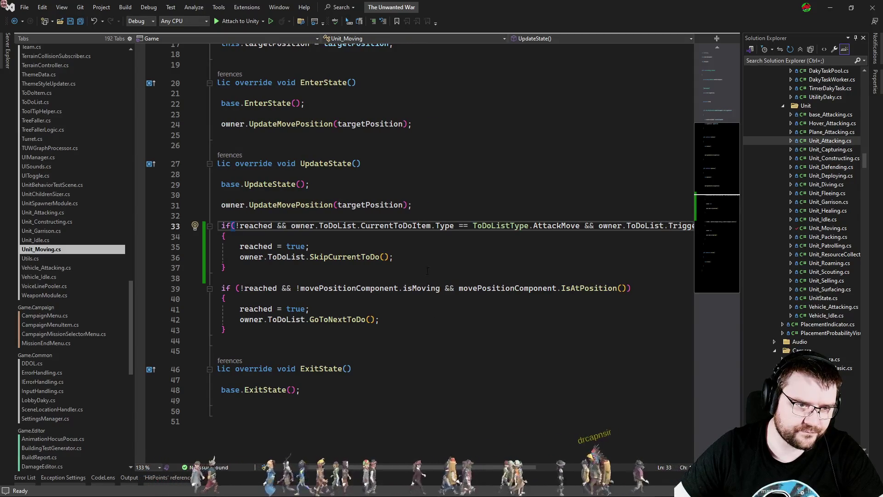
click(391, 226)
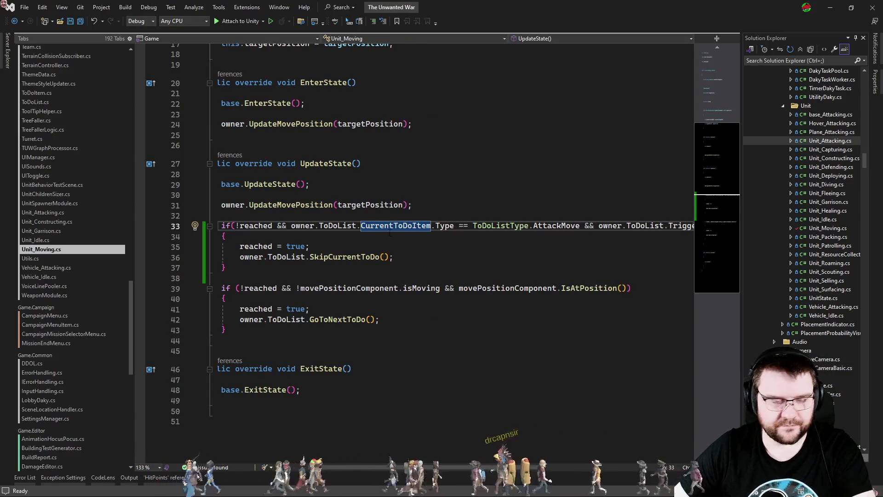
text(?)
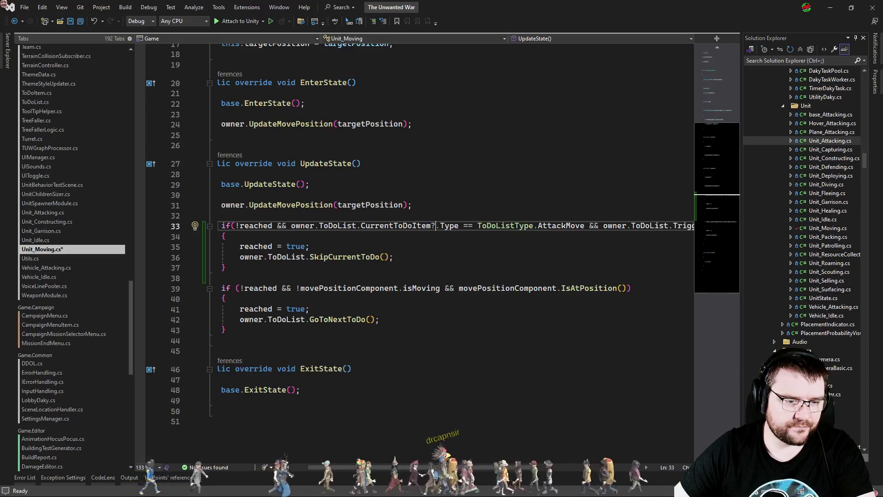
scroll(496, 242, right, 5)
scroll(496, 243, left, 8)
click(495, 242)
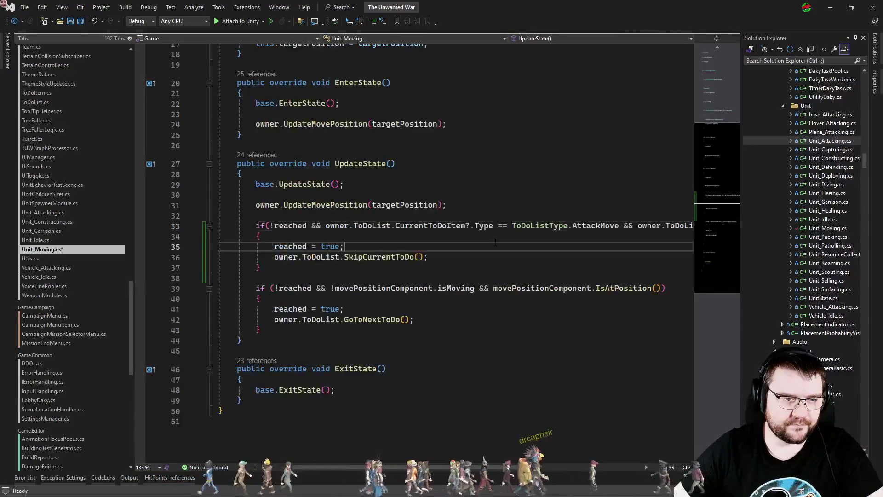
key(alt+Tab)
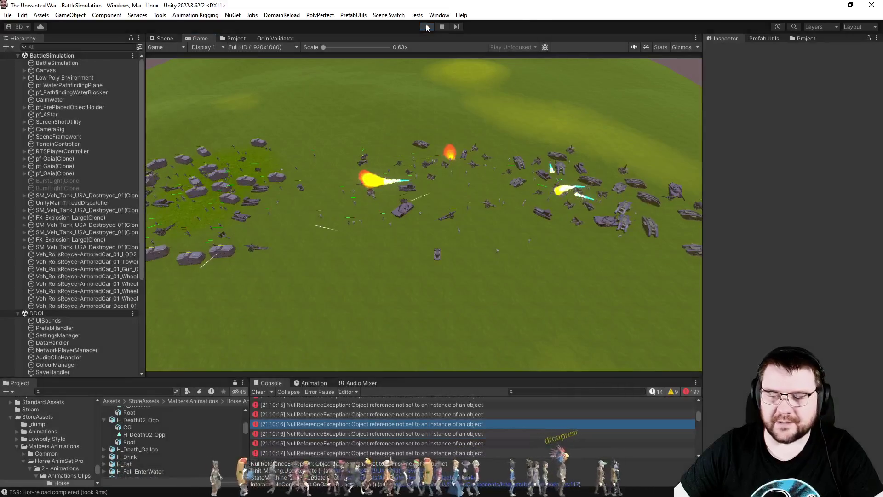
Relaunch Play mode, switch the opposing civilization from Egypt to Rome, and start the Ancient battle
click(426, 27)
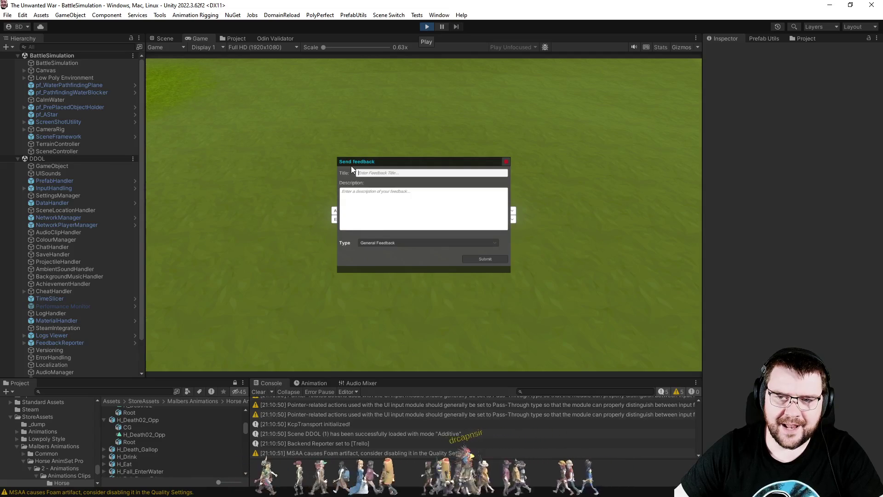
click(351, 211)
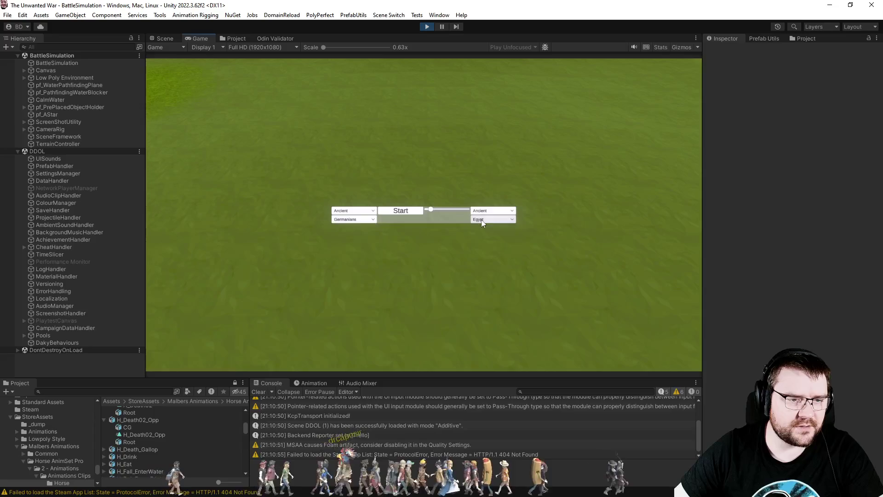
click(490, 246)
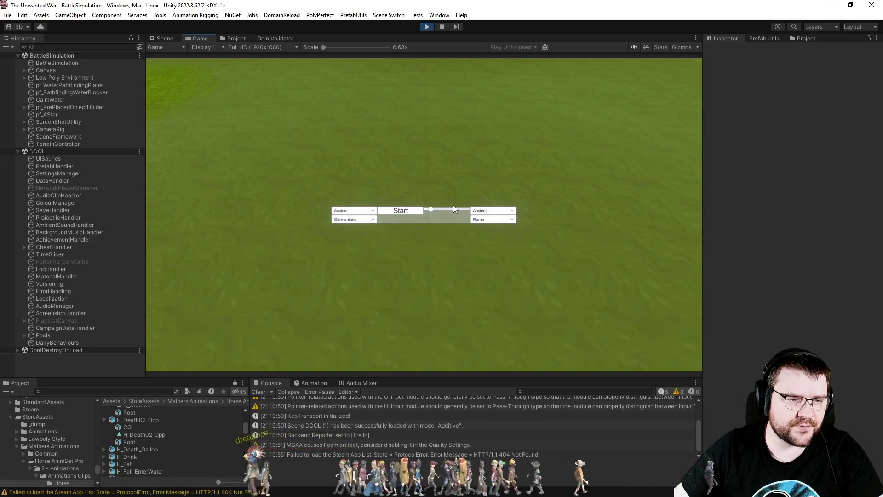
click(400, 211)
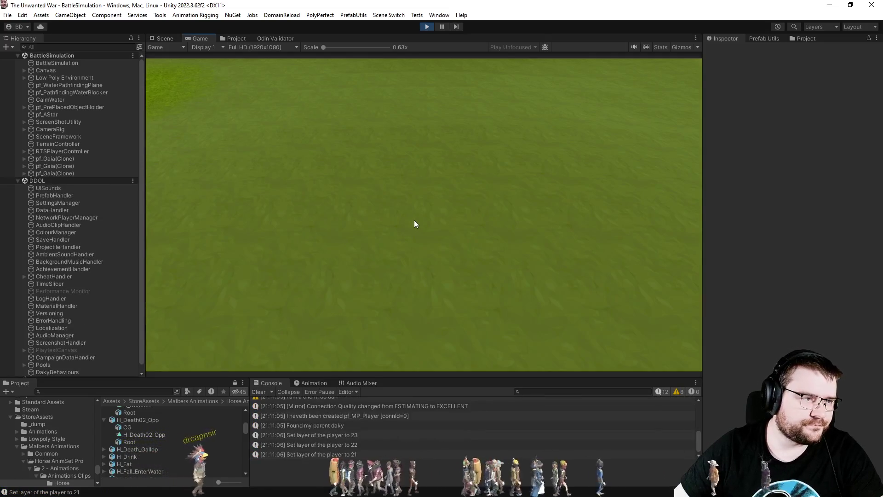
Zoom and pan the Game view camera around the clustered units of the Germanians–Rome battle
scroll(415, 224, down, 5)
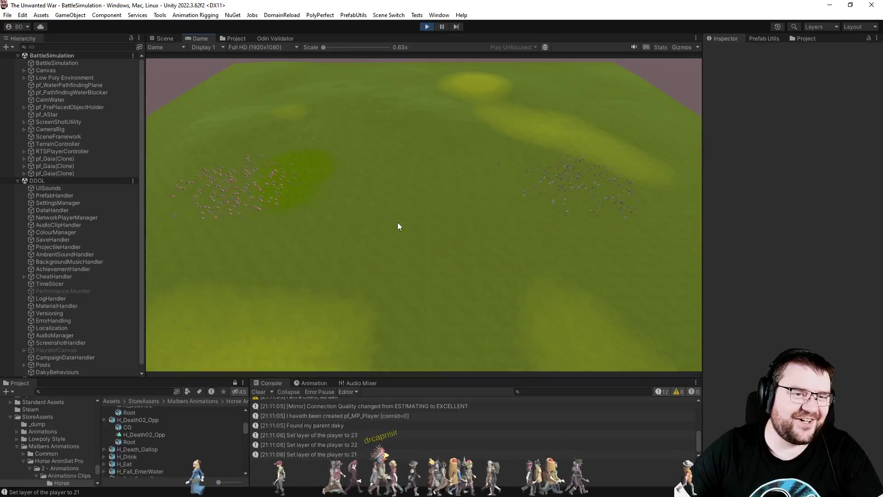
scroll(396, 222, up, 5)
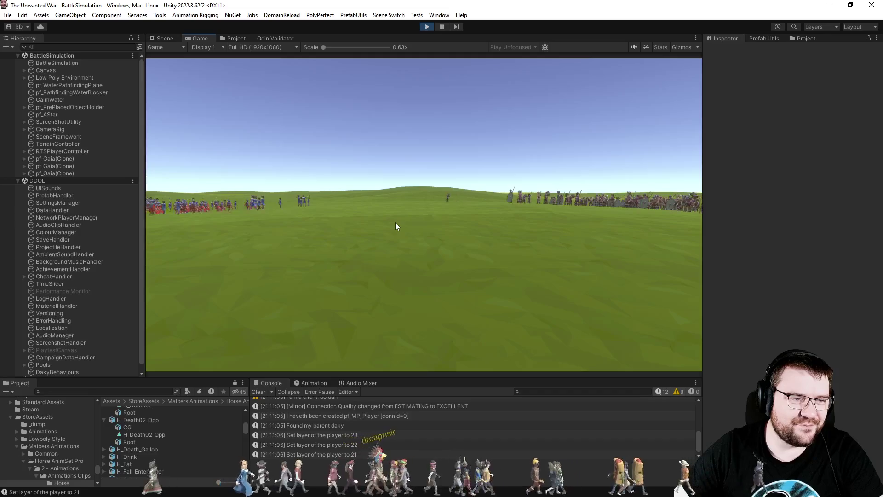
scroll(395, 223, down, 4)
scroll(396, 223, down, 2)
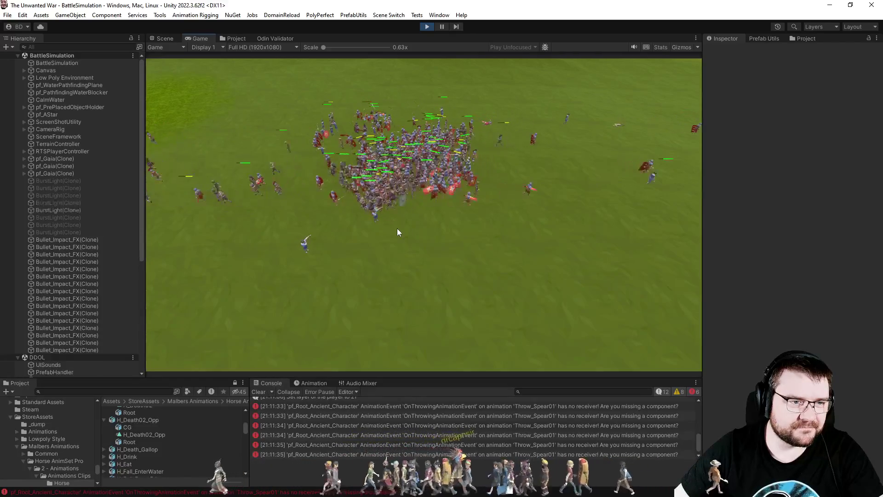
scroll(399, 232, up, 2)
scroll(398, 232, up, 2)
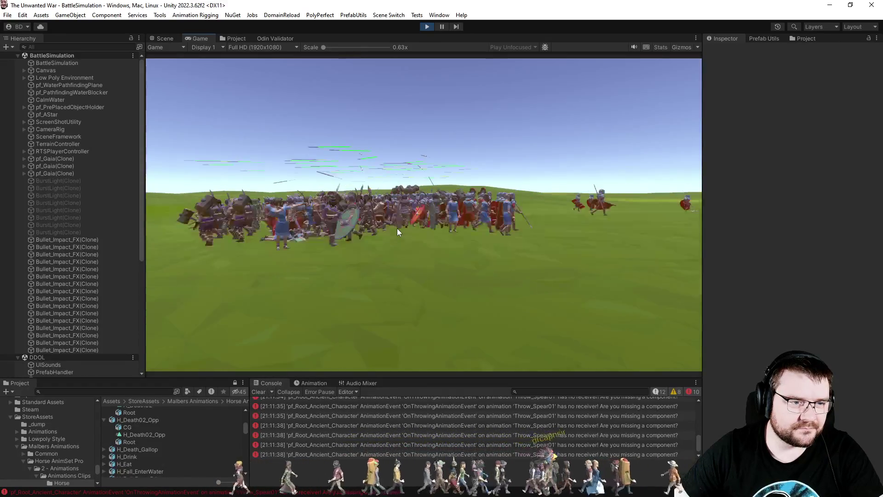
scroll(399, 232, down, 2)
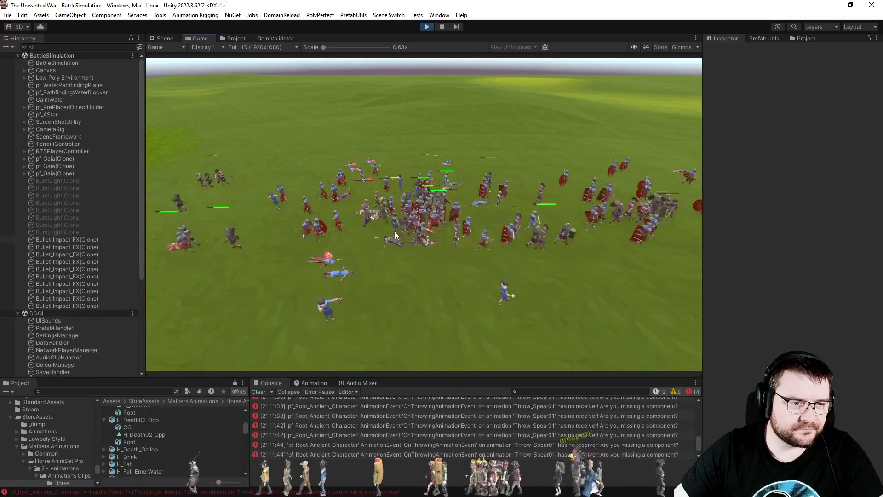
scroll(395, 233, down, 5)
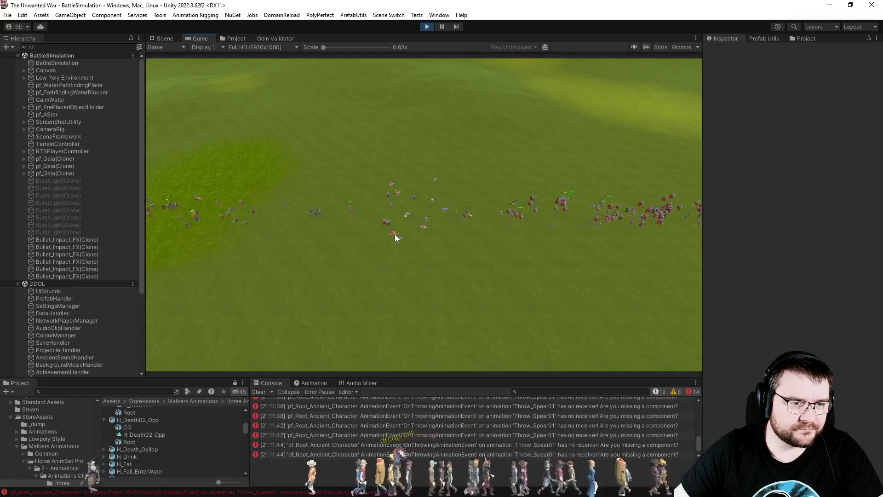
key(a)
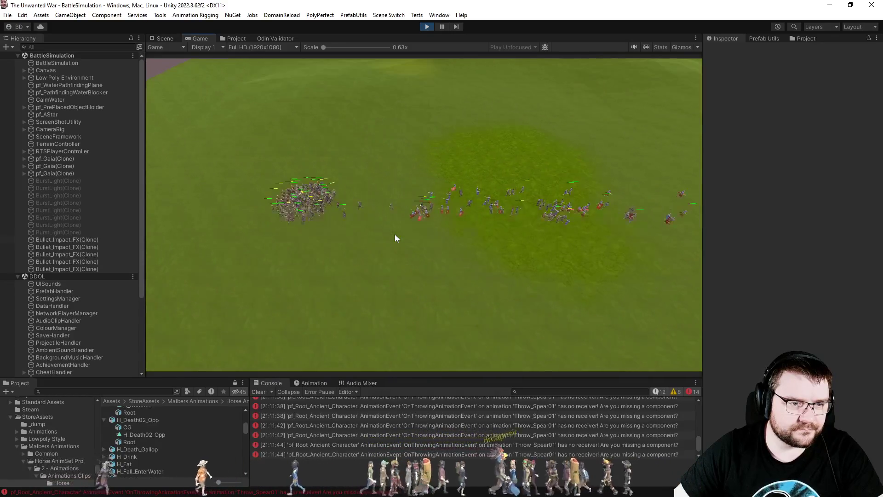
scroll(395, 238, up, 3)
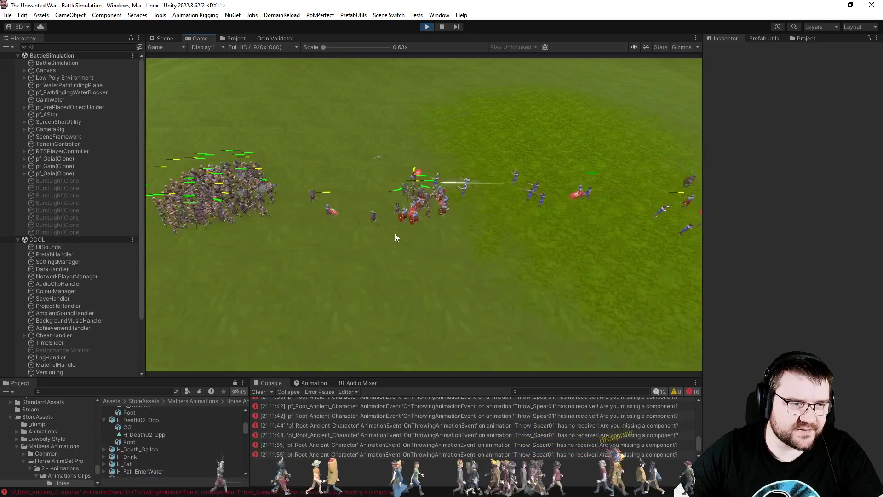
scroll(394, 237, down, 5)
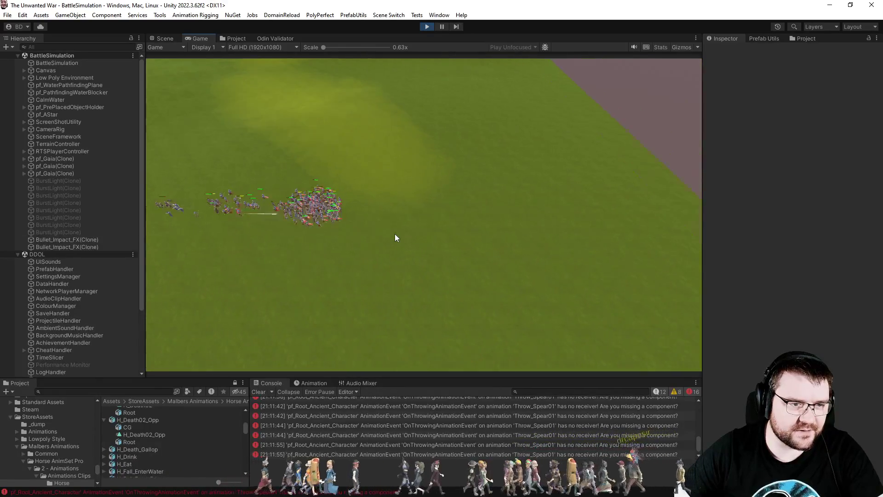
scroll(395, 238, up, 5)
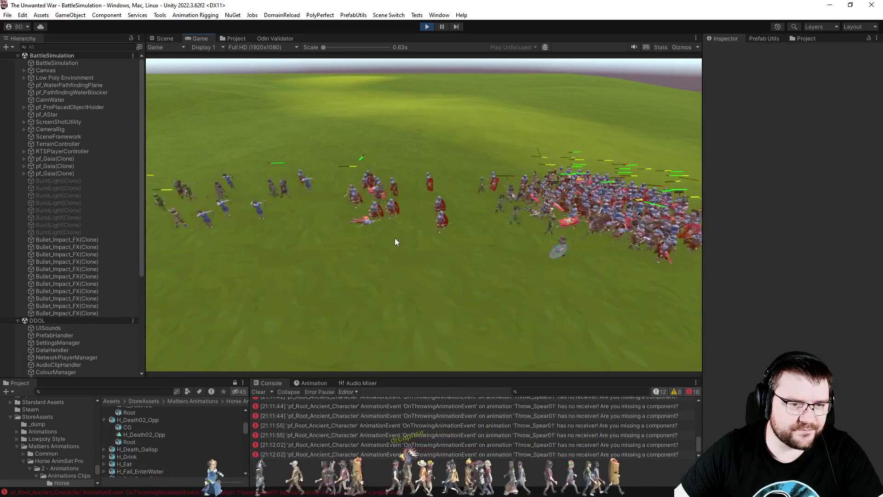
scroll(395, 238, down, 3)
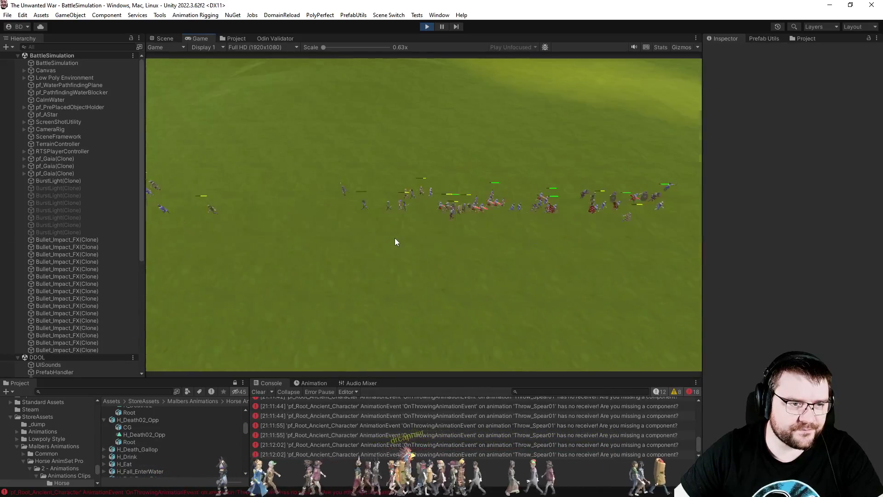
key(a)
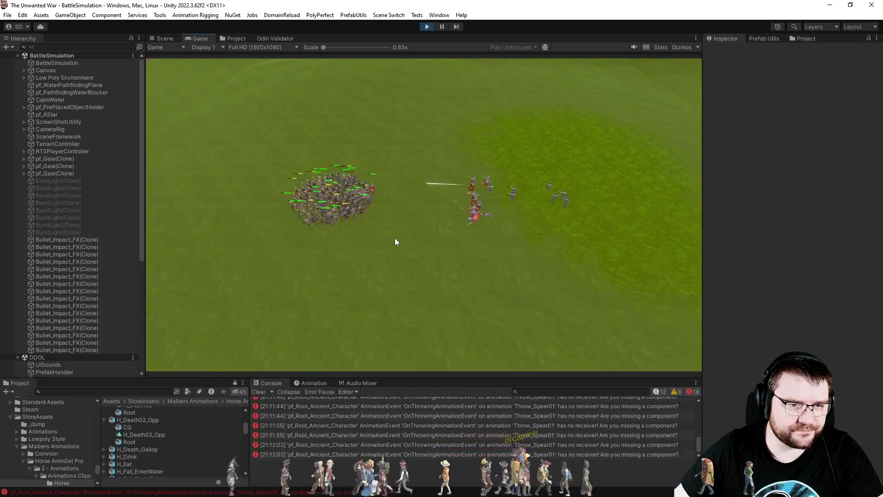
scroll(397, 242, up, 3)
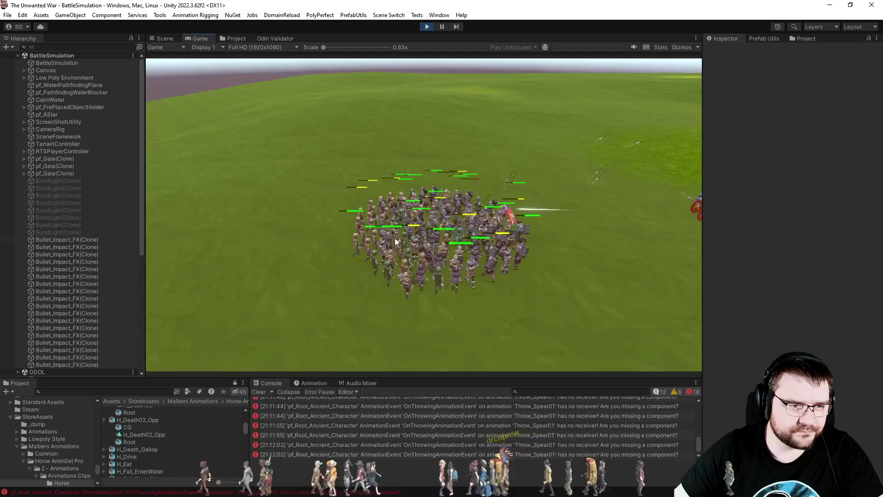
scroll(394, 237, up, 2)
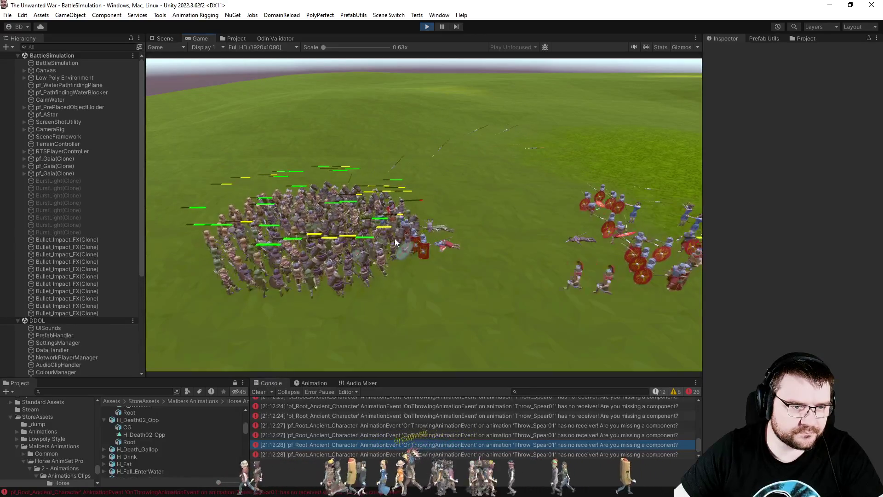
scroll(395, 239, down, 5)
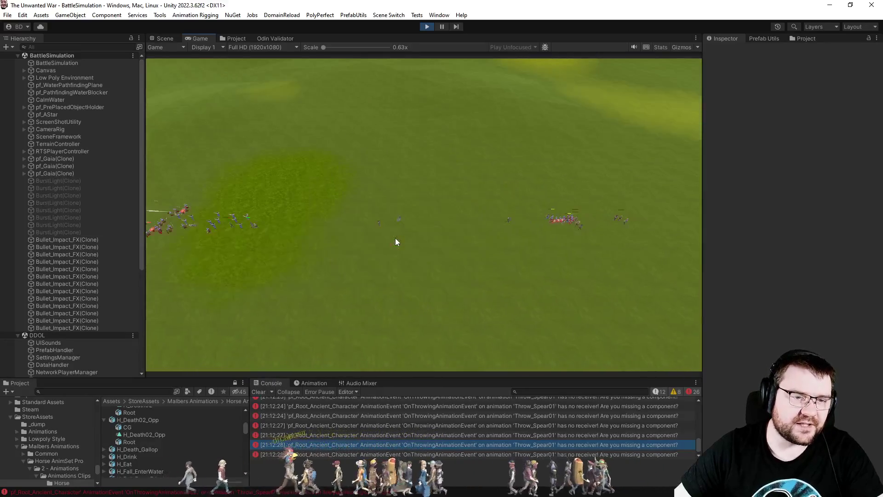
scroll(396, 241, up, 5)
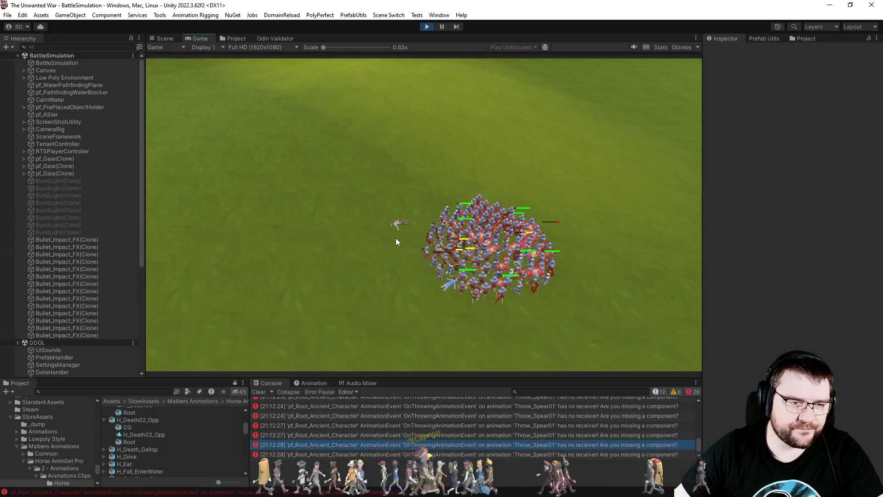
scroll(396, 241, down, 5)
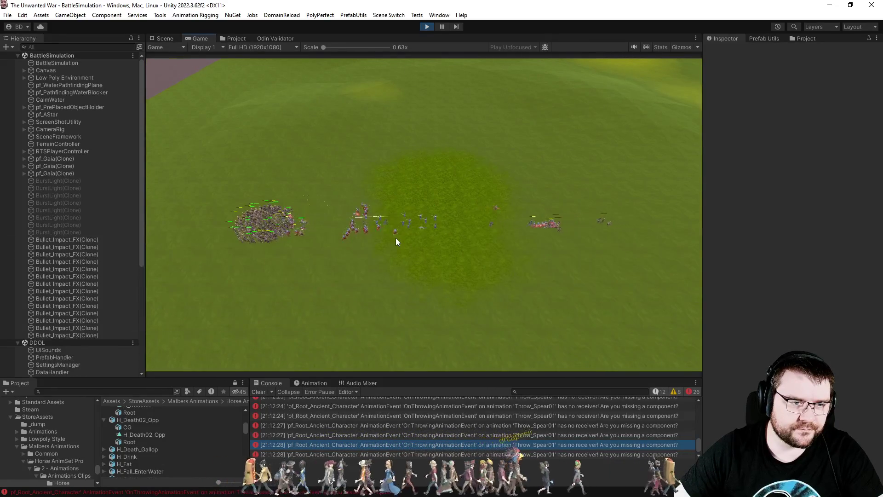
scroll(397, 241, up, 5)
scroll(396, 239, up, 3)
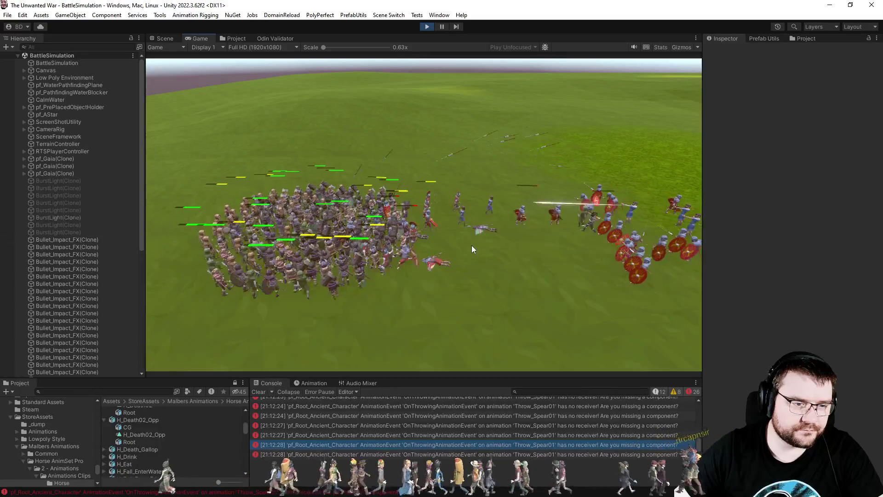
Stop play mode and bring up the PrefabUtils DamageEditor window
click(427, 27)
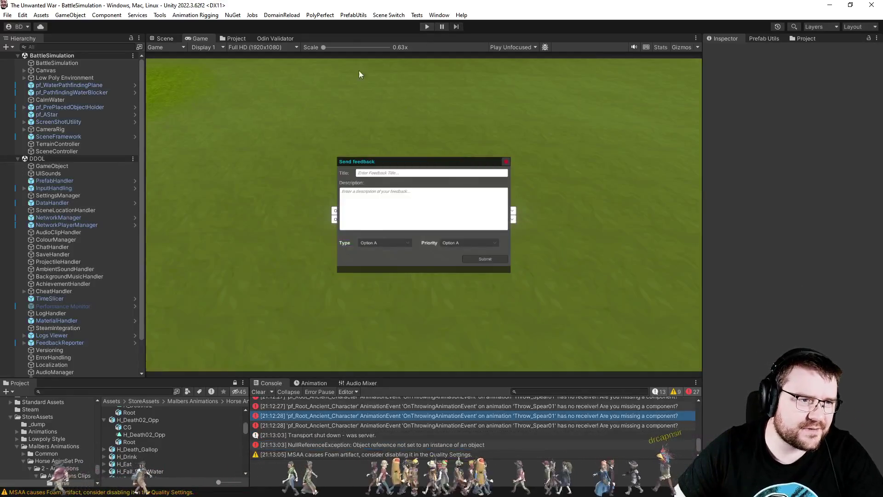
click(354, 15)
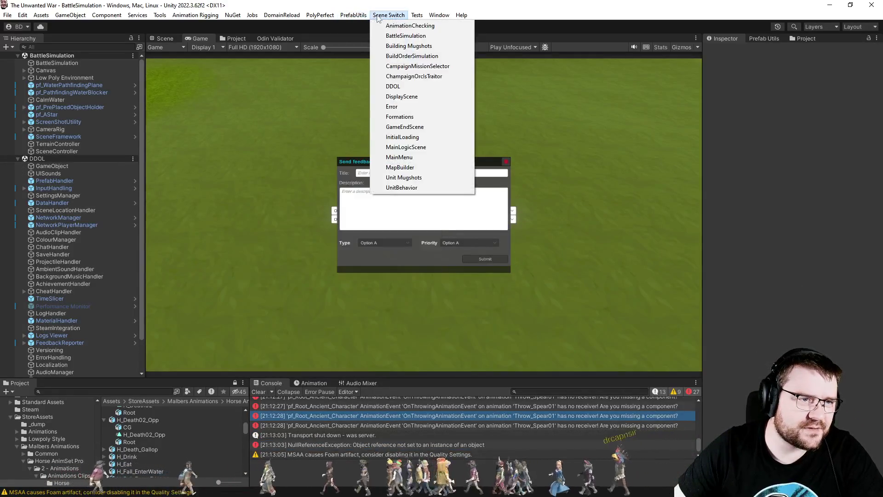
click(371, 48)
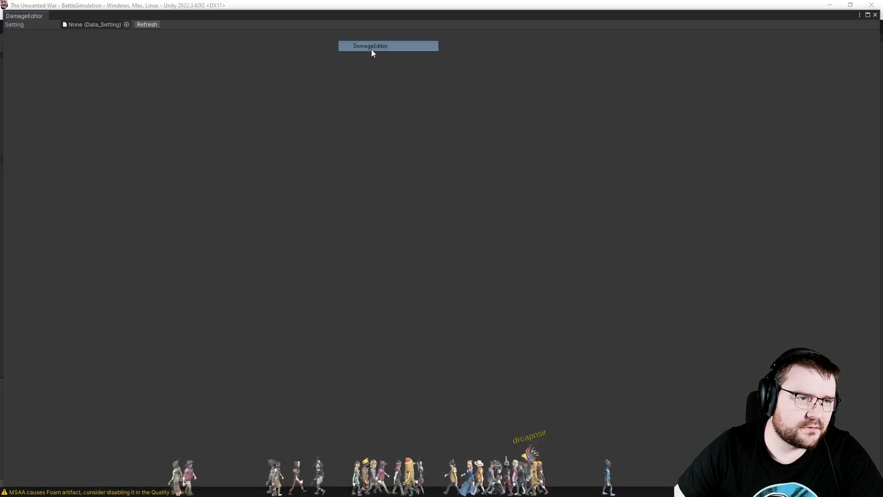
Load data_Ancient into the DamageEditor and collapse the Egypt and Greece unit groups
click(147, 25)
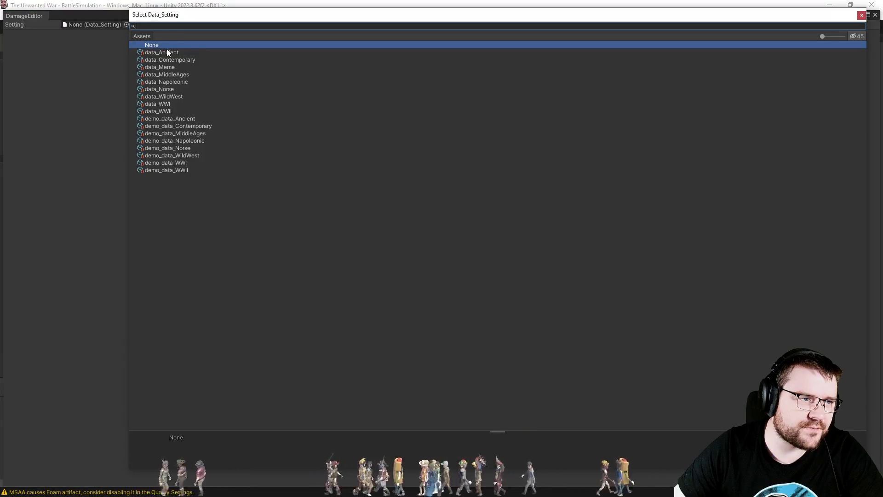
double_click(167, 52)
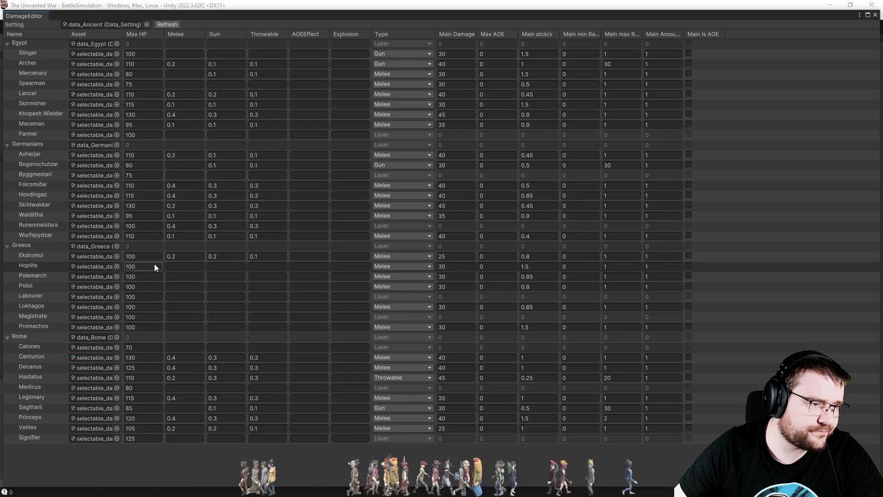
click(7, 43)
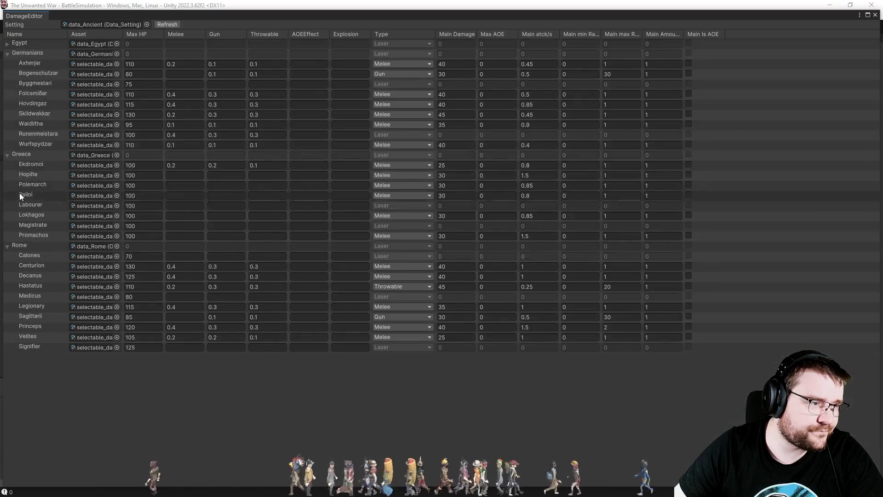
click(7, 156)
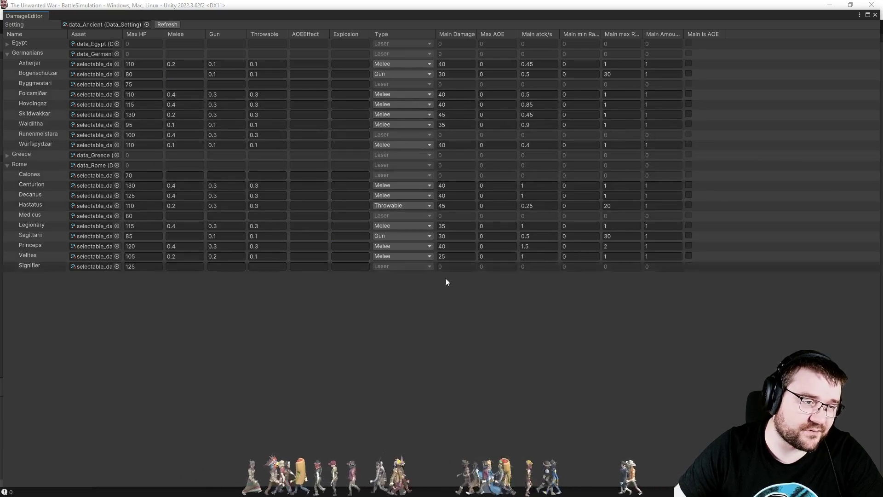
Close the DamageEditor, clear the Console, and switch to Visual Studio
click(877, 16)
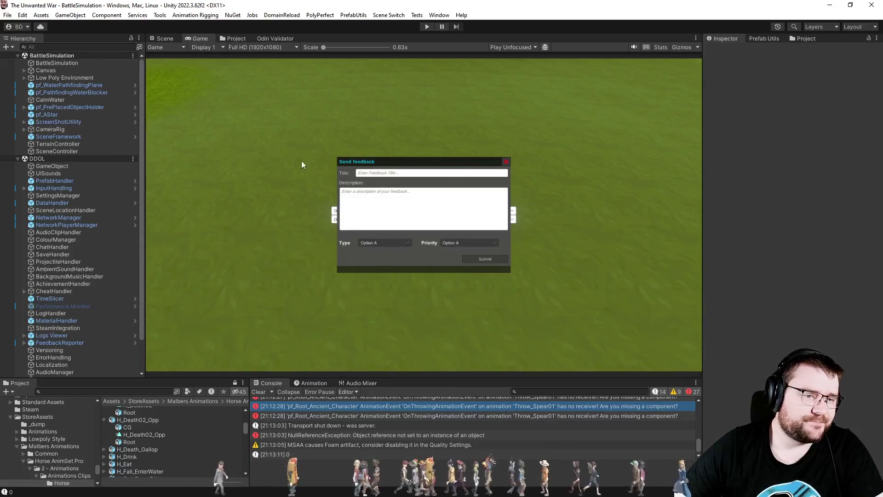
click(258, 392)
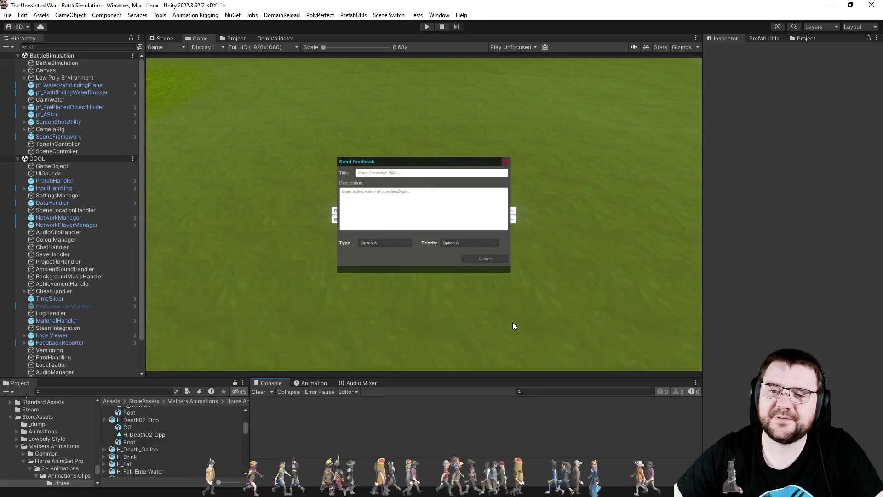
key(alt+Tab)
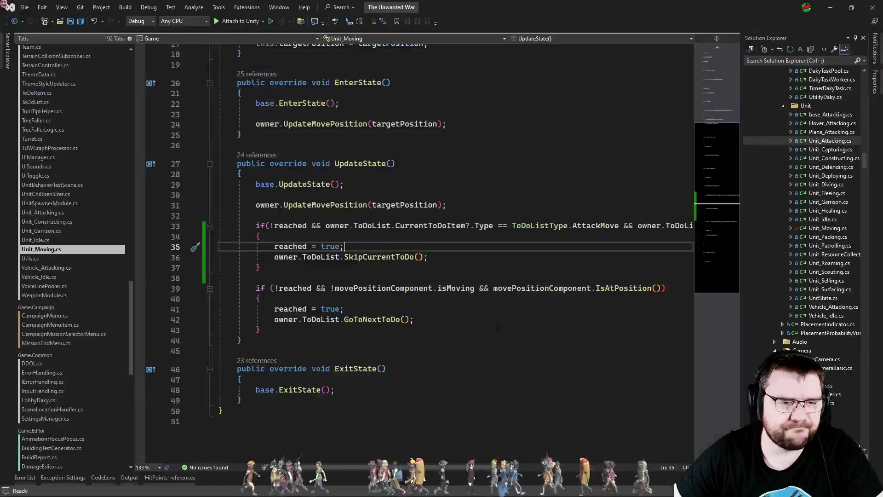
Select the if-block on lines 33–36 of Unit_Moving.cs, then go to SkipCurrentToDo's definition
drag(428, 257, 275, 225)
click(494, 270)
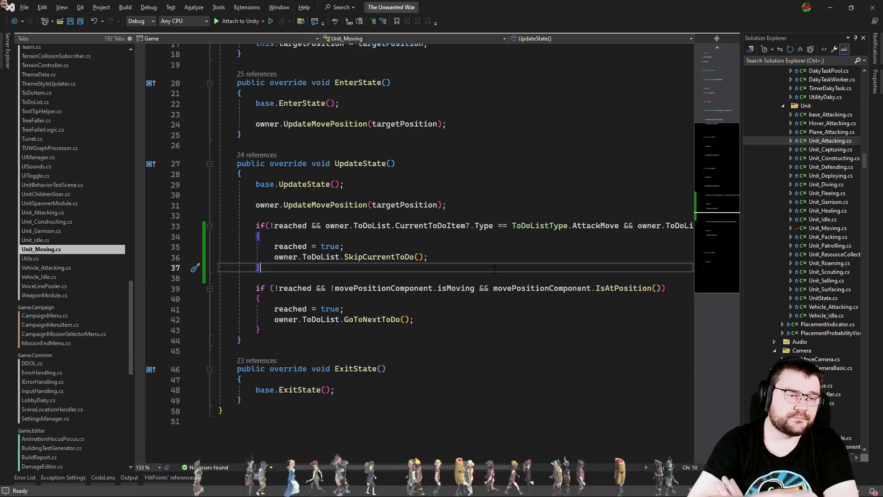
ctrl+click(391, 260)
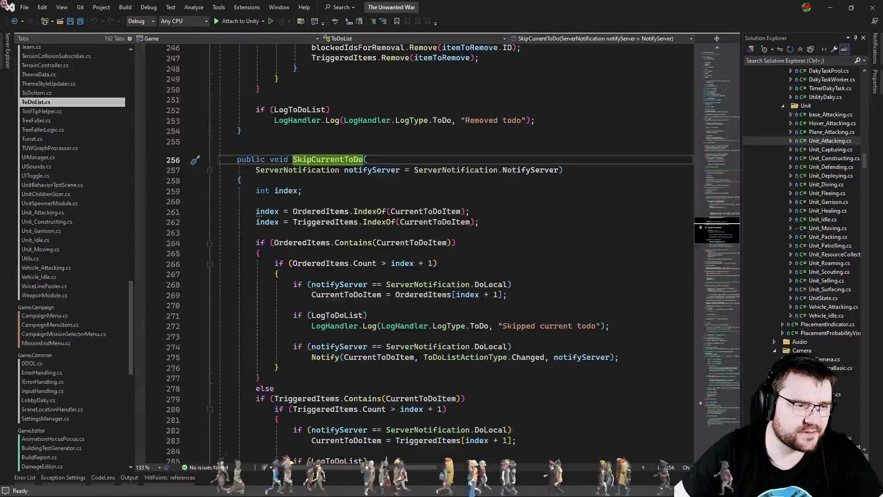
Search ToDoList.cs for TriggeredItems and inspect its assignment on line 283
click(335, 224)
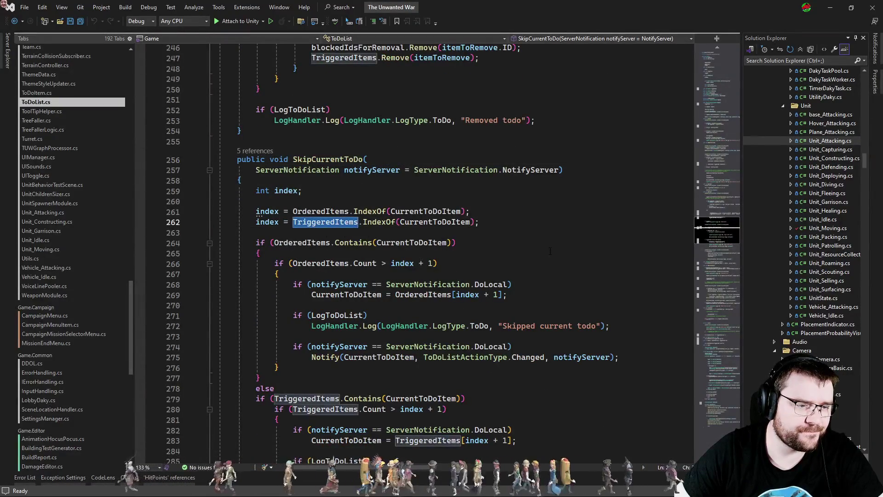
key(ctrl+f)
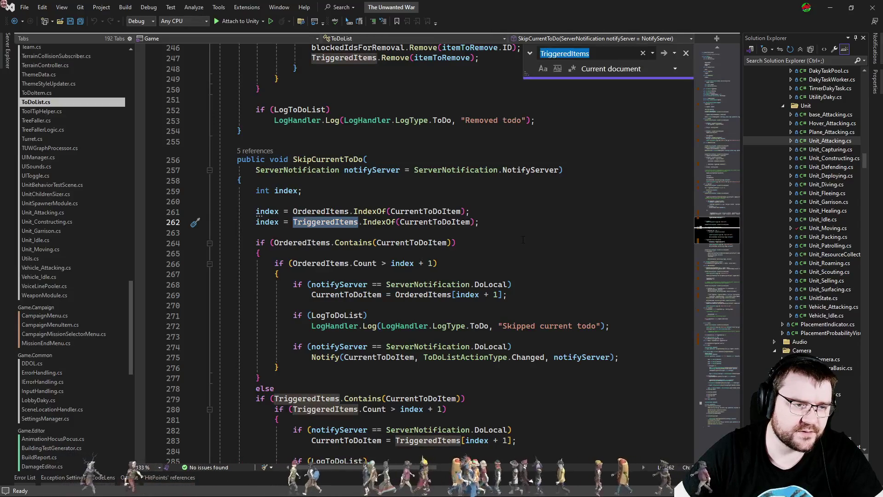
scroll(522, 241, down, 4)
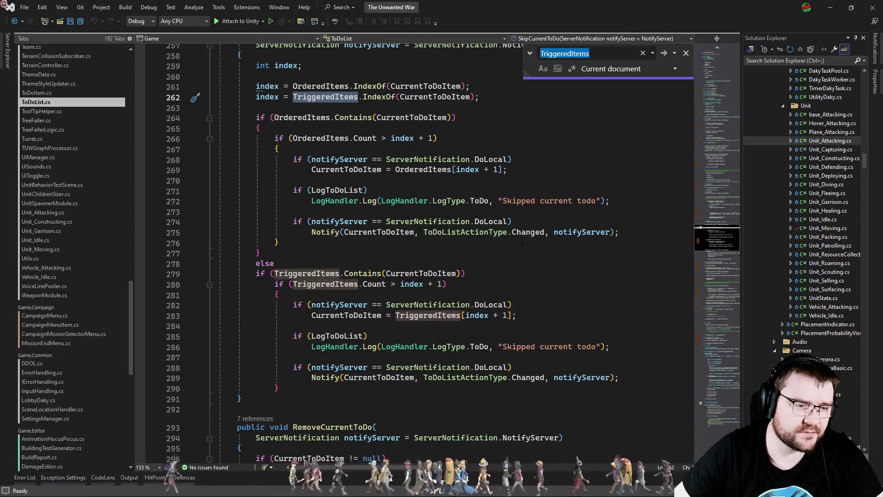
scroll(522, 240, down, 2)
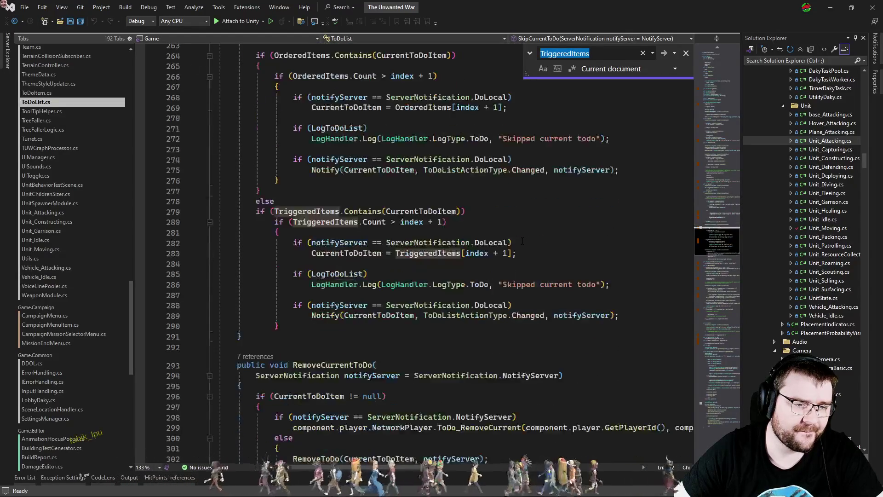
drag(517, 253, 311, 254)
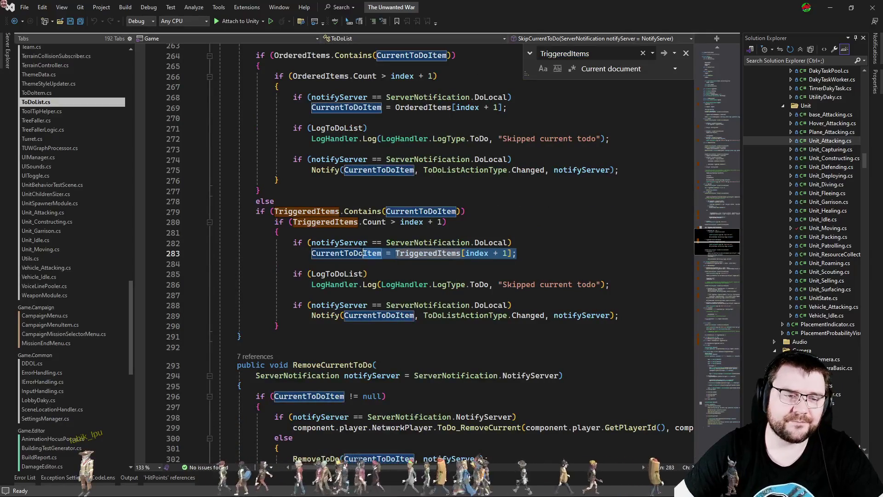
click(571, 254)
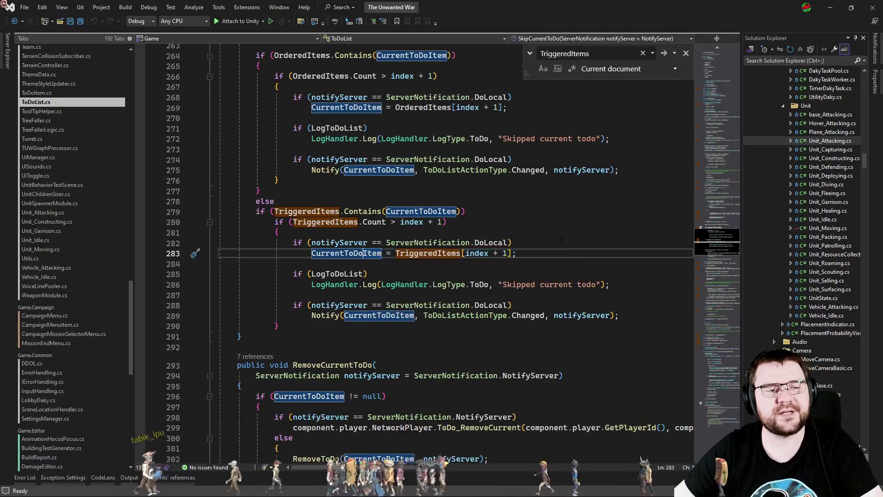
key(Escape)
click(550, 255)
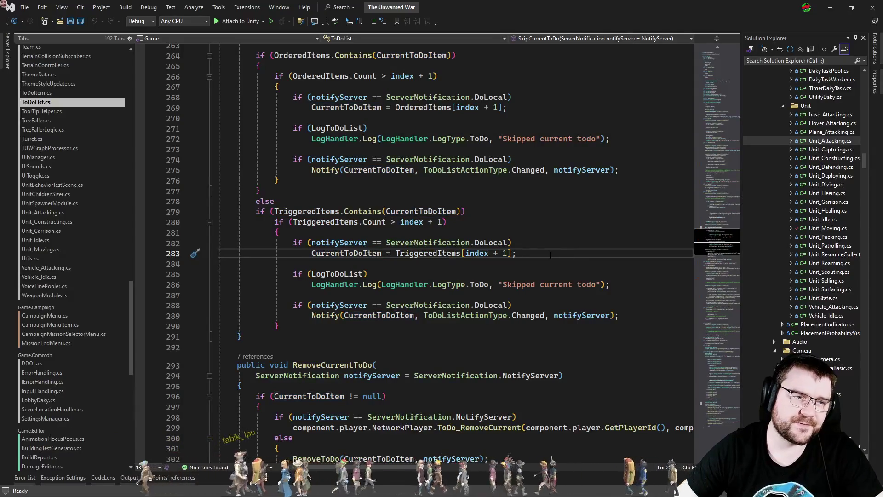
Search TriggeredItems again past line 305, then navigate back to GoToNextToDo
scroll(467, 242, down, 3)
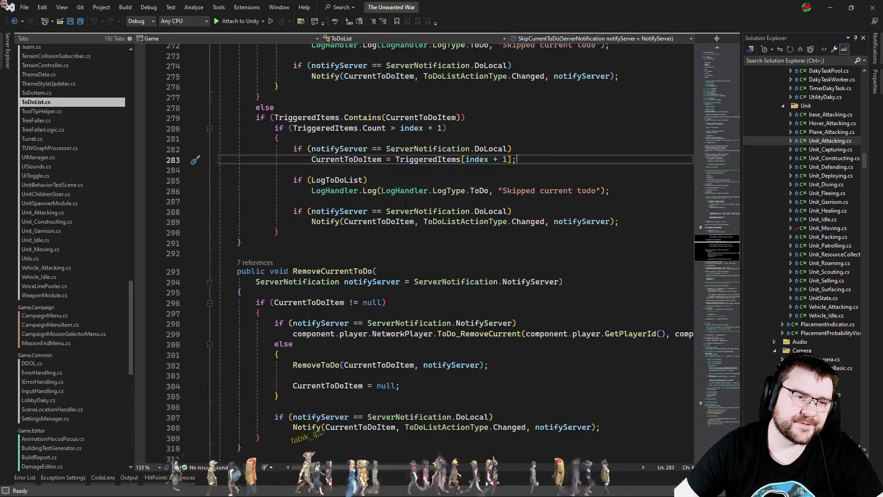
double_click(428, 159)
key(ctrl+f)
scroll(539, 270, down, 4)
click(539, 271)
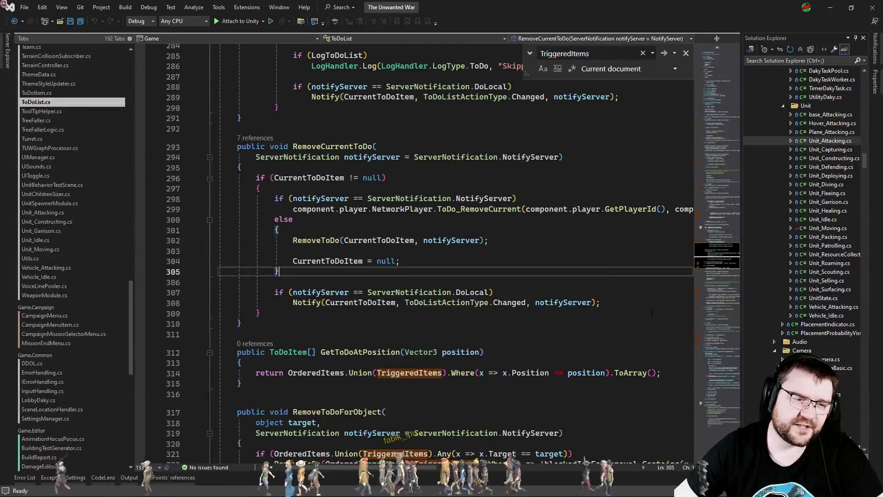
scroll(651, 312, down, 4)
scroll(651, 312, down, 4)
scroll(651, 311, down, 6)
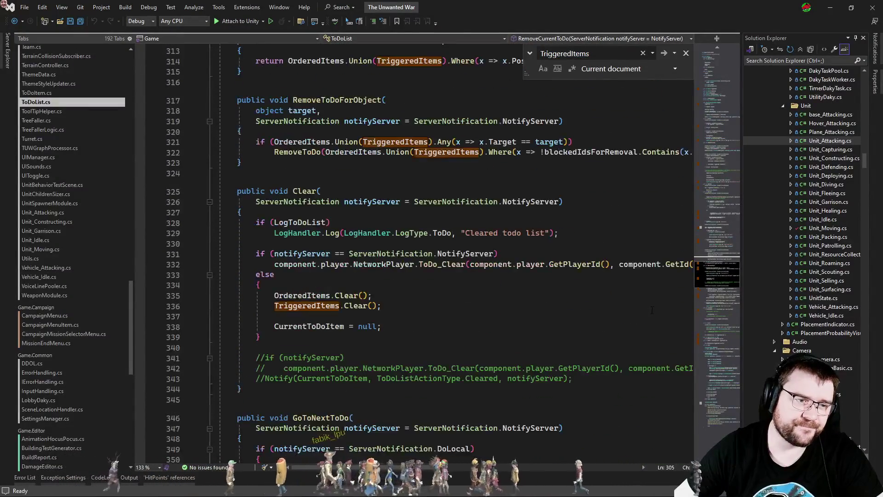
mouse_move(707, 317)
mouse_down()
mouse_move(716, 343)
mouse_move(717, 328)
mouse_up()
key(Escape)
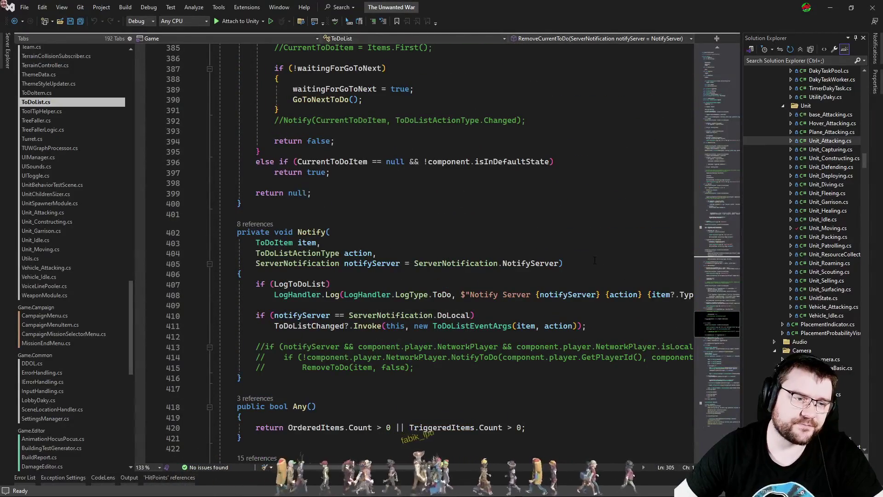
key(ctrl+minus)
key(ctrl+minus)
key(ctrl+minus)
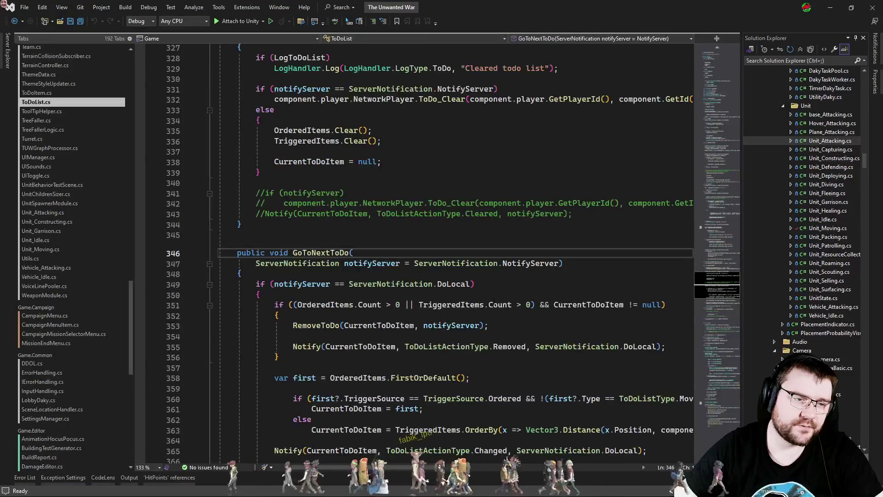
Review OrderedItems and TriggeredItems uses in GoToNextToDo, then go to Position's definition in ToDoItem.cs
scroll(522, 292, down, 4)
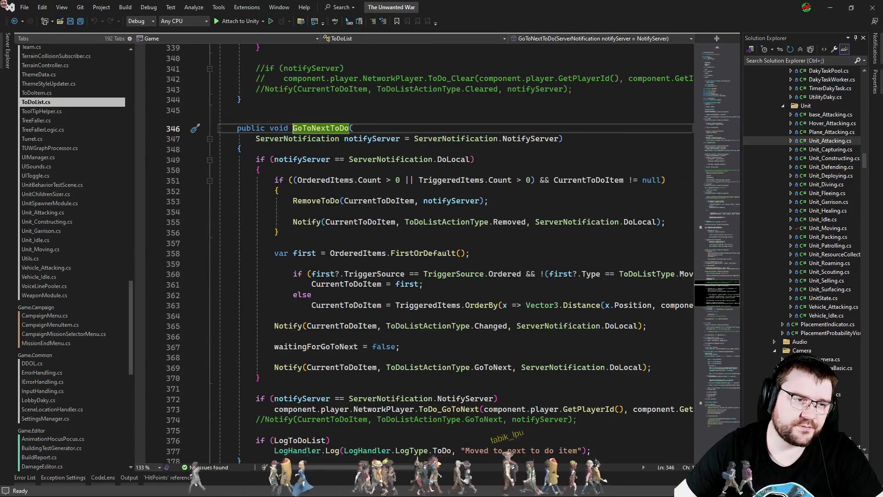
click(330, 180)
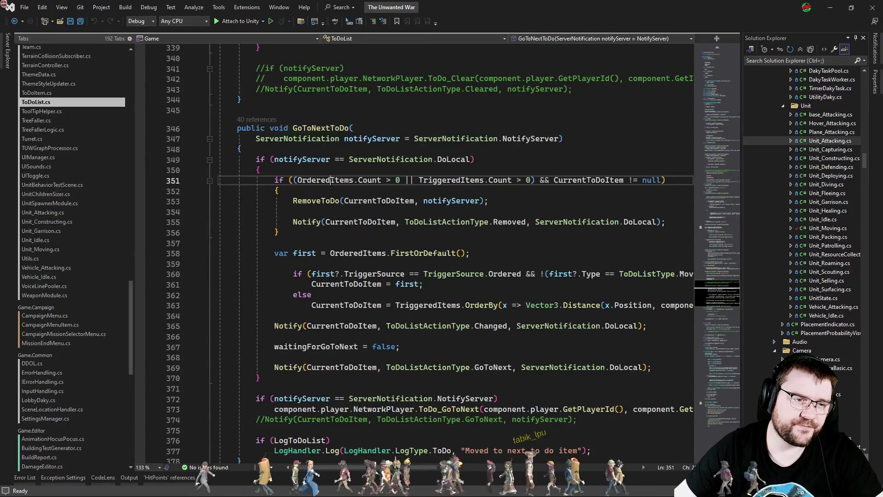
click(366, 254)
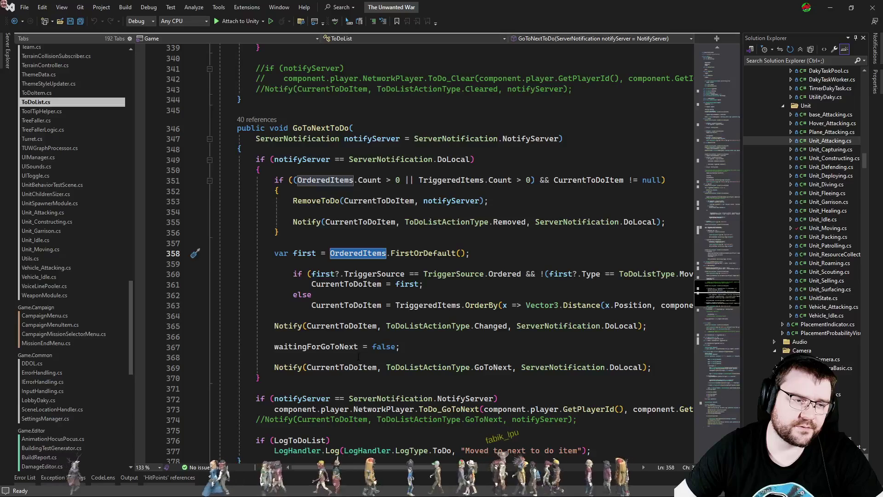
scroll(350, 232, down, 1)
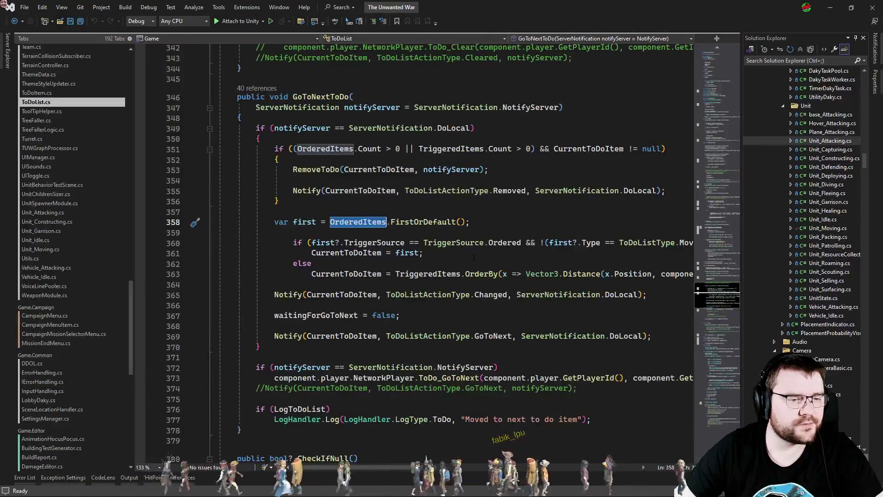
scroll(475, 257, up, 1)
click(448, 183)
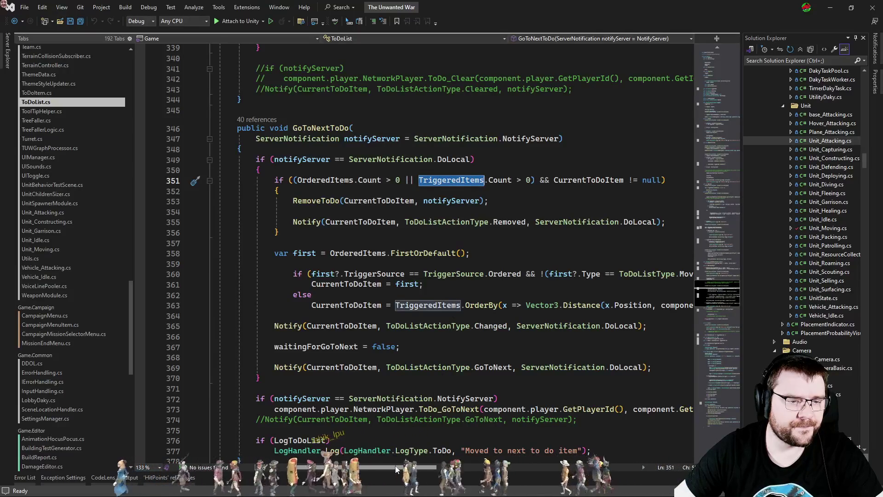
scroll(396, 469, right, 2)
scroll(410, 478, left, 3)
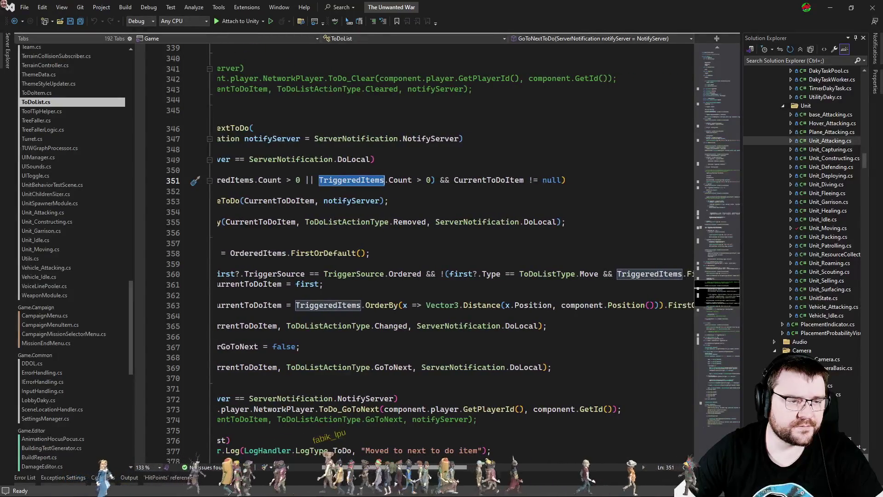
mouse_move(411, 477)
mouse_down()
mouse_move(577, 472)
mouse_move(419, 476)
mouse_move(442, 477)
mouse_up()
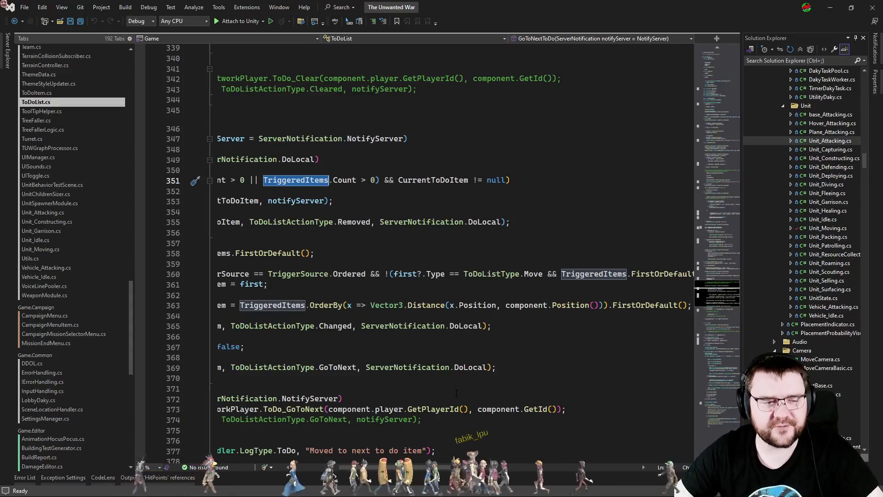
ctrl+click(474, 305)
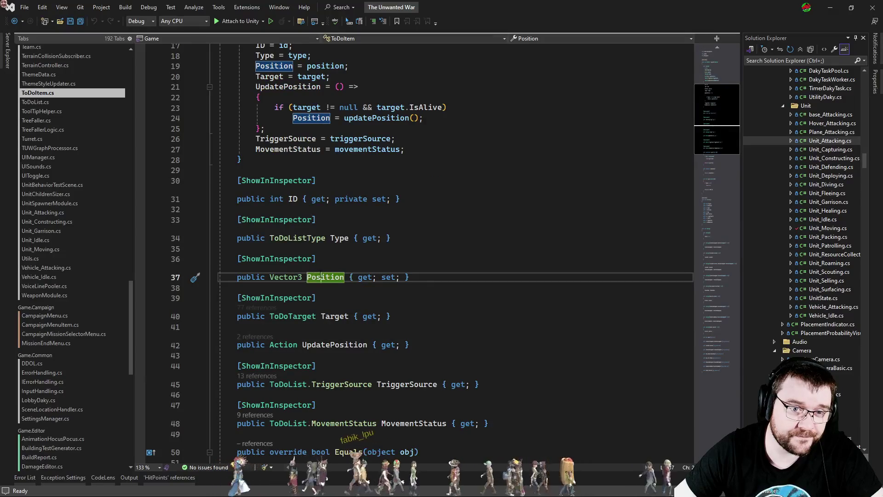
List UpdatePosition's references and jump to its assignment in the ToDoItem constructor
scroll(320, 274, down, 10)
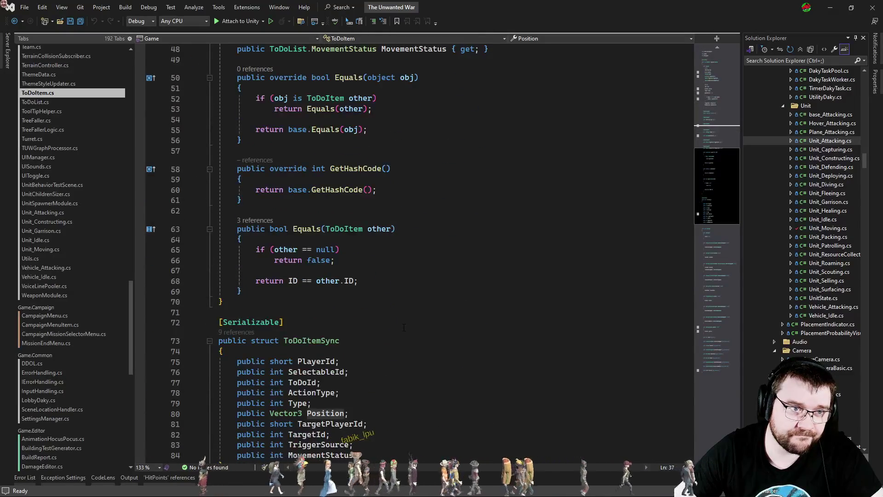
scroll(404, 327, down, 15)
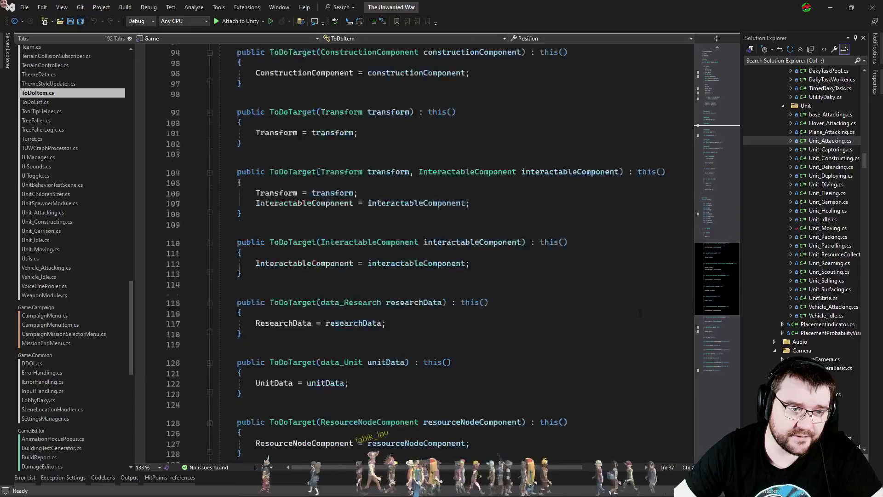
scroll(639, 313, down, 9)
scroll(640, 305, down, 4)
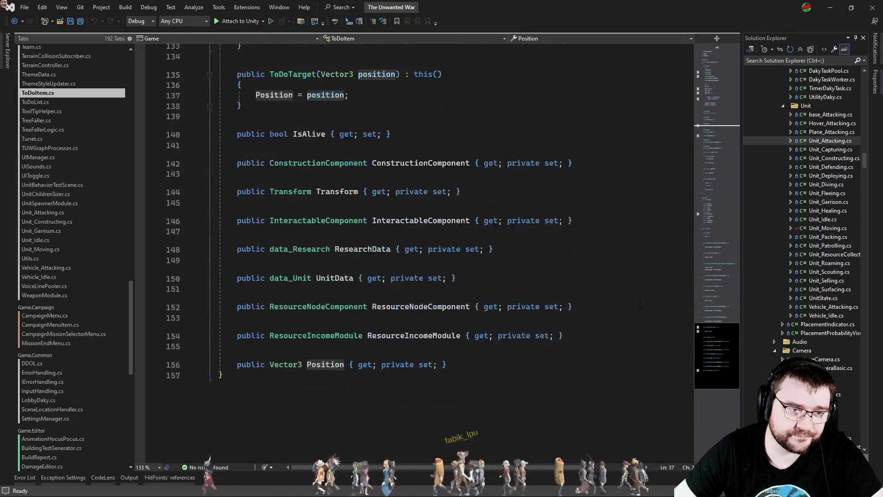
drag(727, 356, 728, 115)
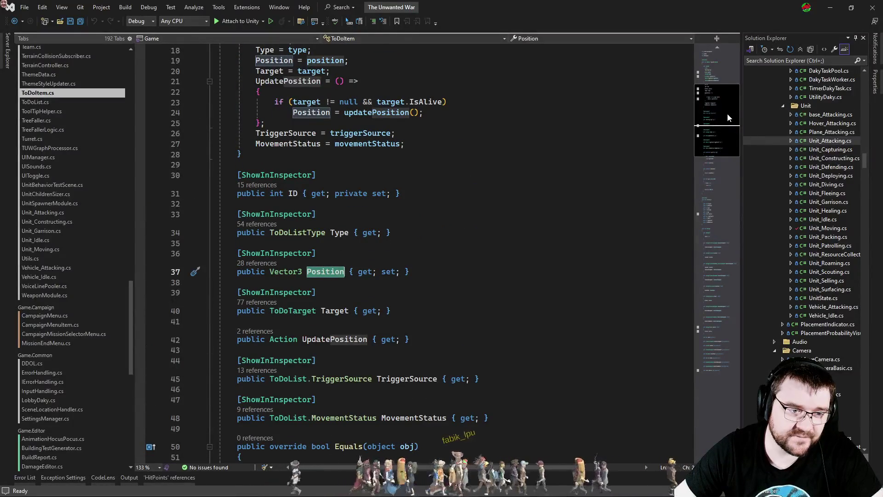
click(256, 332)
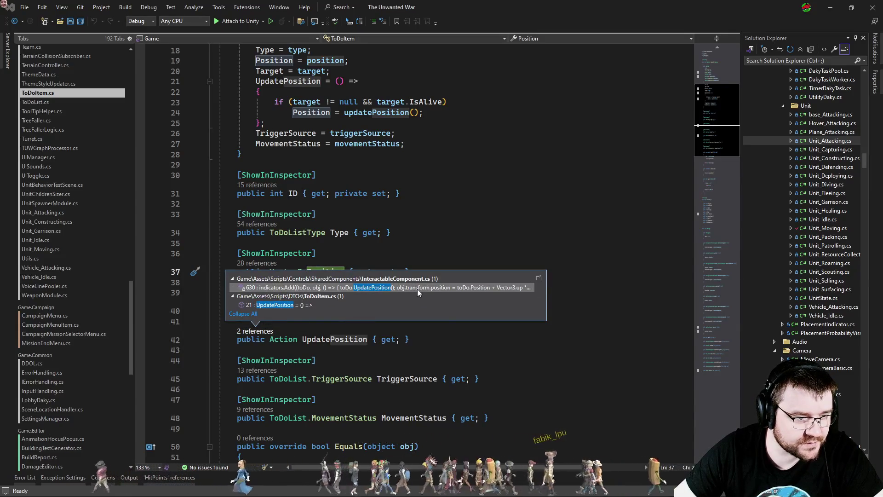
mouse_move(417, 289)
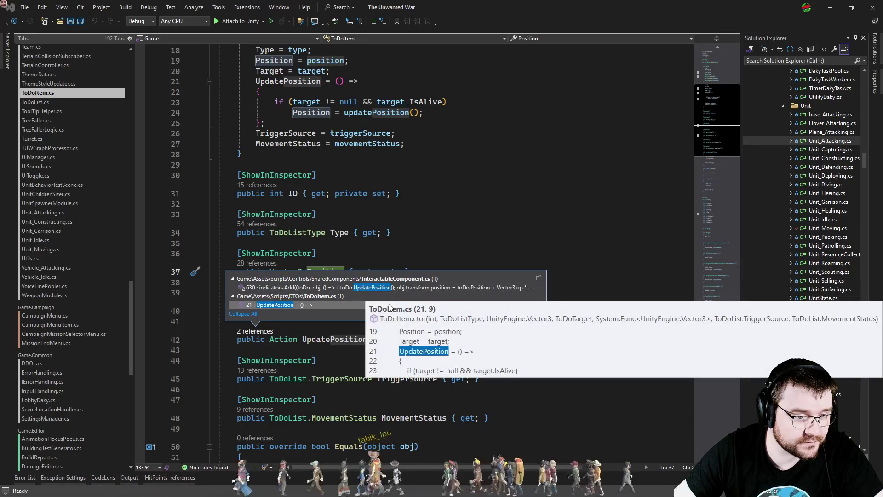
click(390, 306)
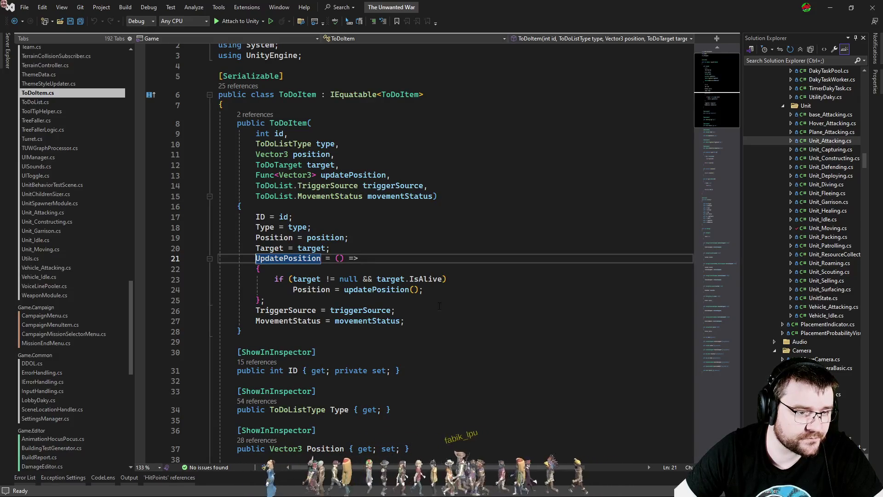
Inspect the updatePosition call in the lambda, then open the InteractableComponent.cs reference
double_click(374, 289)
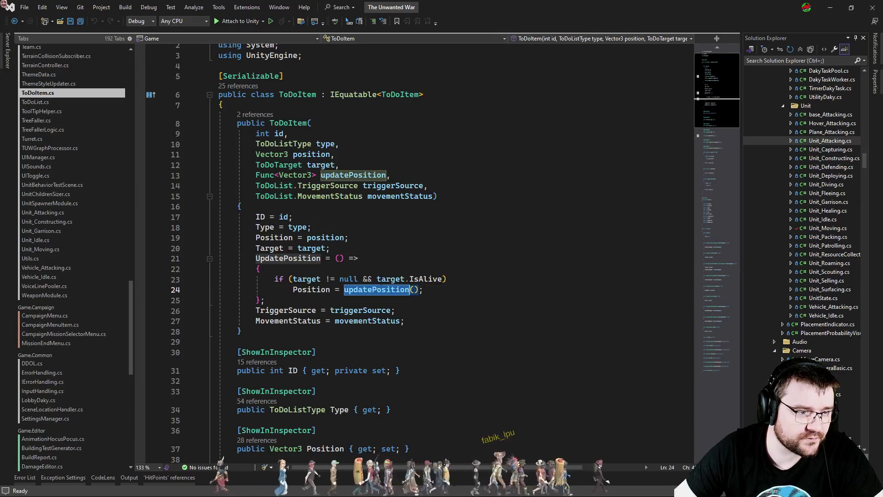
click(359, 258)
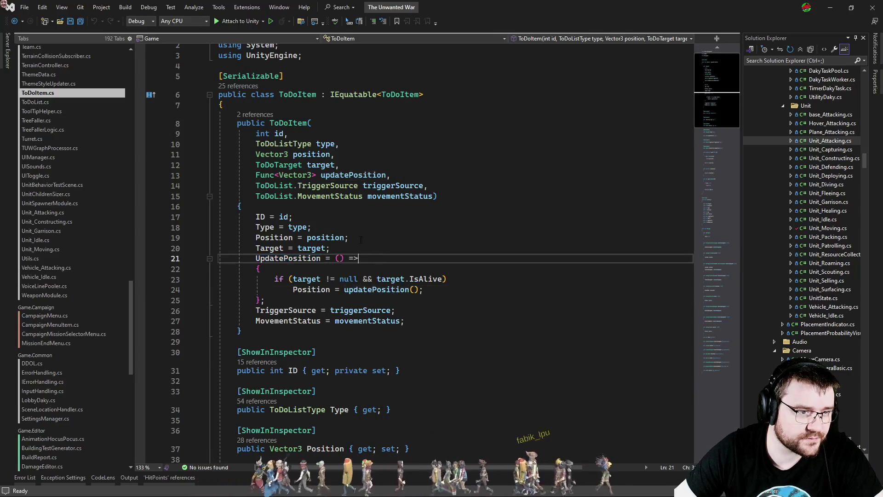
scroll(363, 331, down, 7)
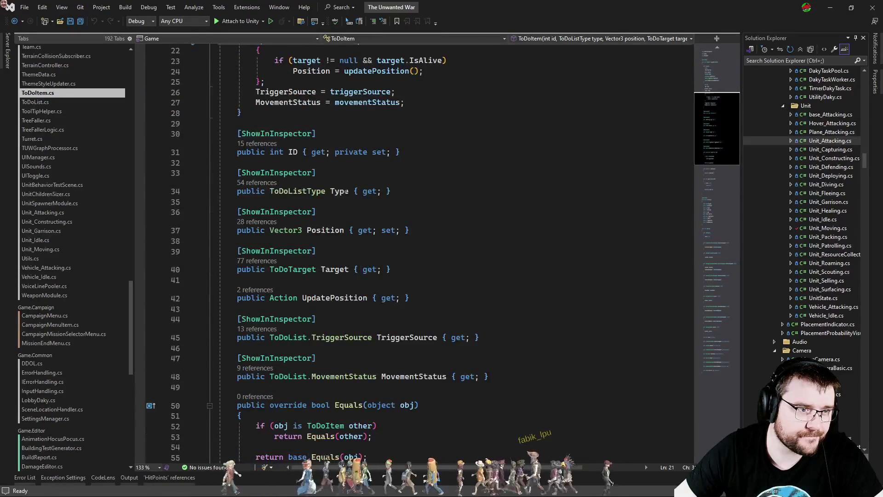
scroll(346, 191, up, 1)
scroll(322, 230, down, 3)
click(269, 228)
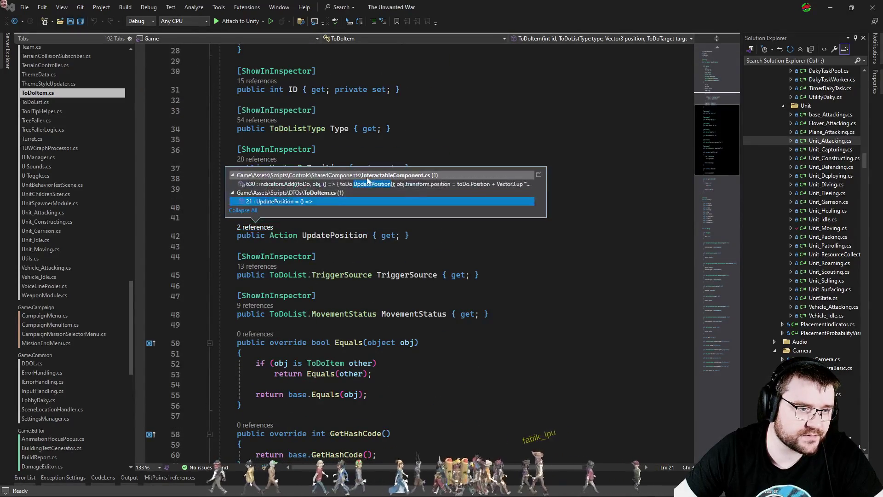
double_click(371, 184)
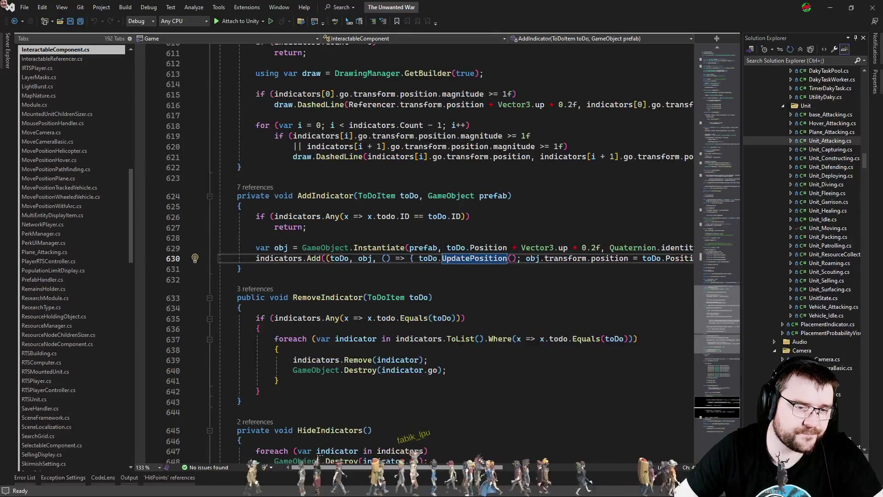
Check RemoveIndicator in InteractableComponent.cs, then return to GoToNextToDo's DoLocal check in ToDoList.cs
click(450, 297)
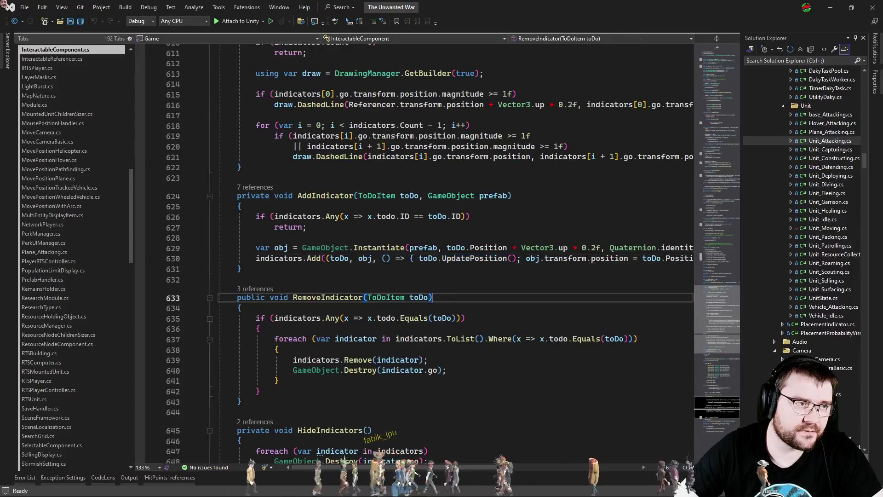
key(ctrl+Tab)
click(500, 306)
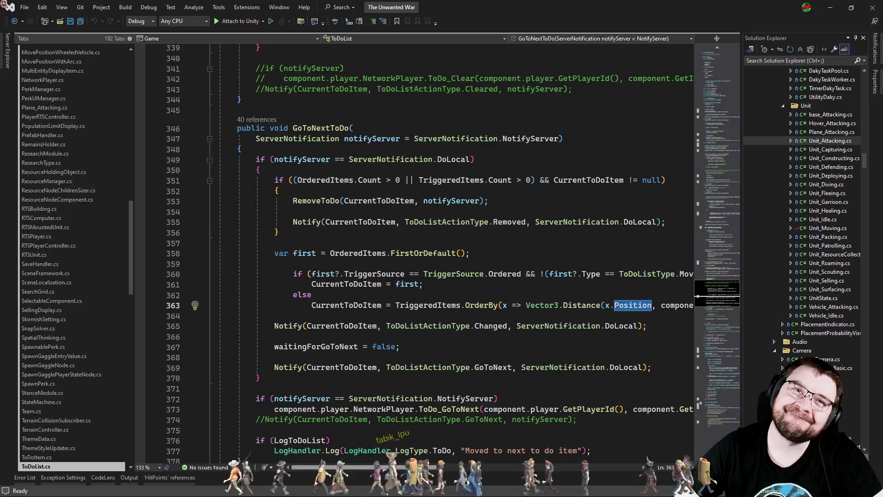
scroll(432, 258, right, 5)
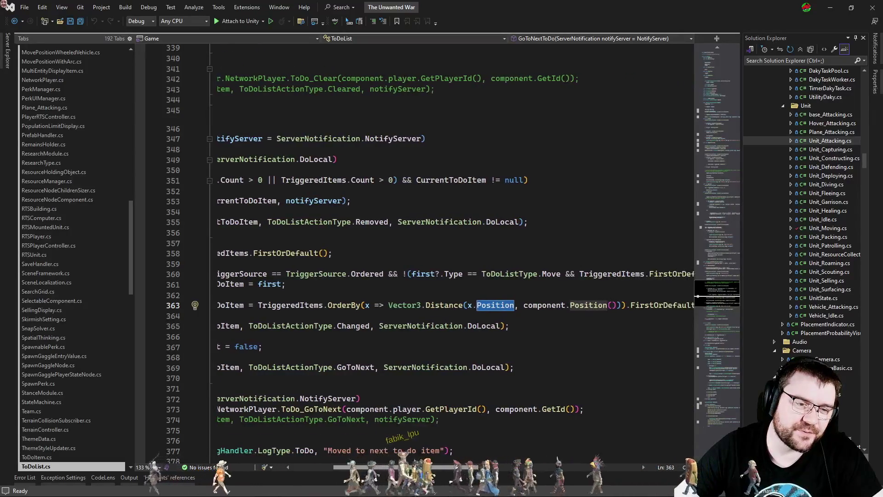
scroll(433, 258, left, 5)
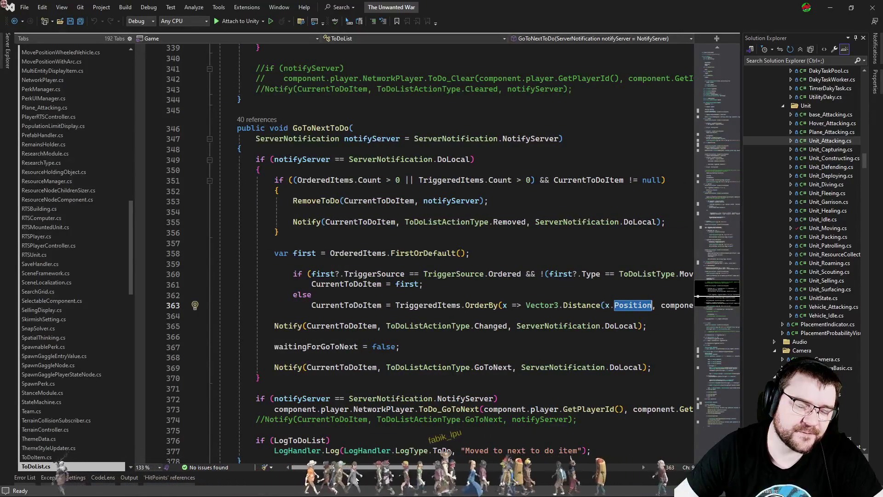
click(488, 161)
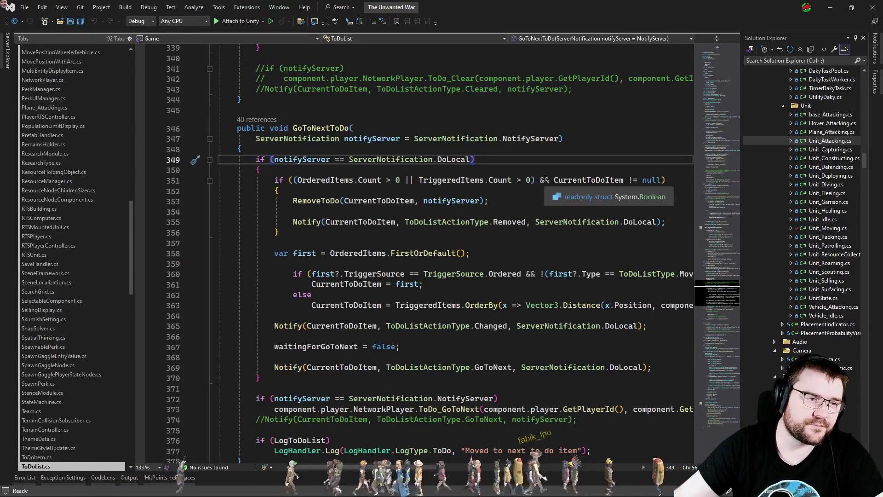
Add a foreach over TriggeredItems calling item.UpdatePosition() in the DoLocal branch
key(Down)
key(Down)
key(Down)
key(Down)
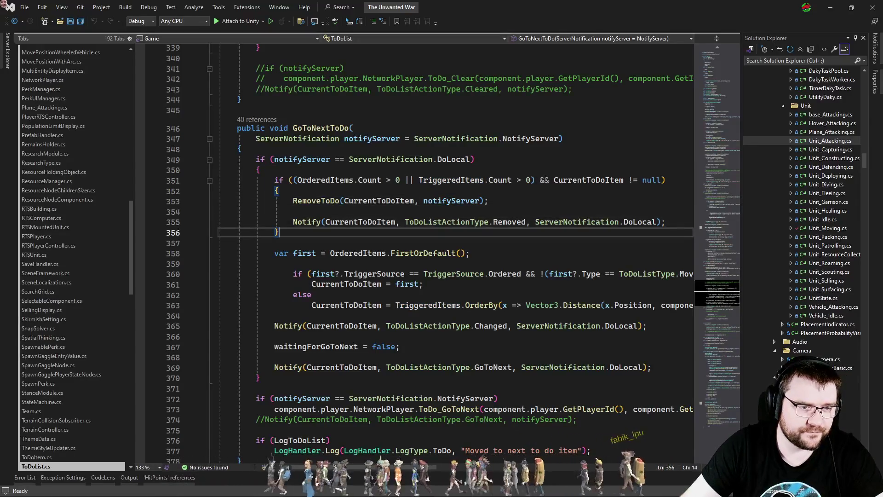
key(Return)
key(Return)
text(foreac)
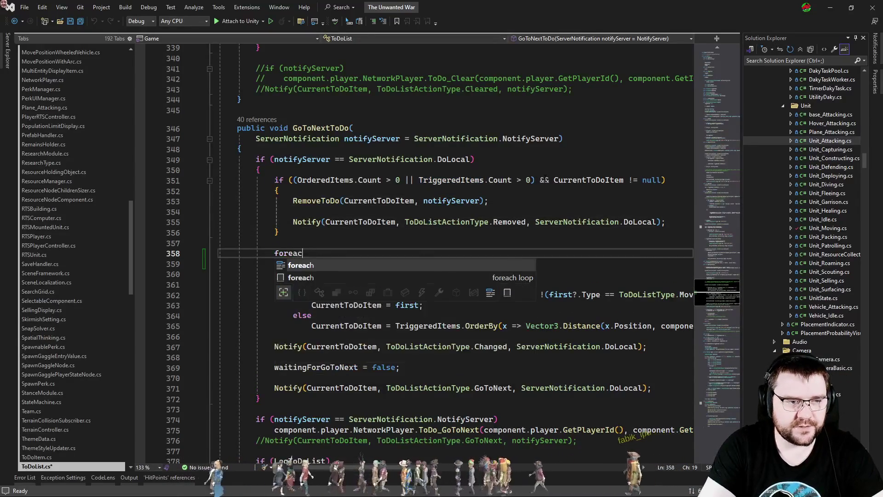
text(h(var item in trig)
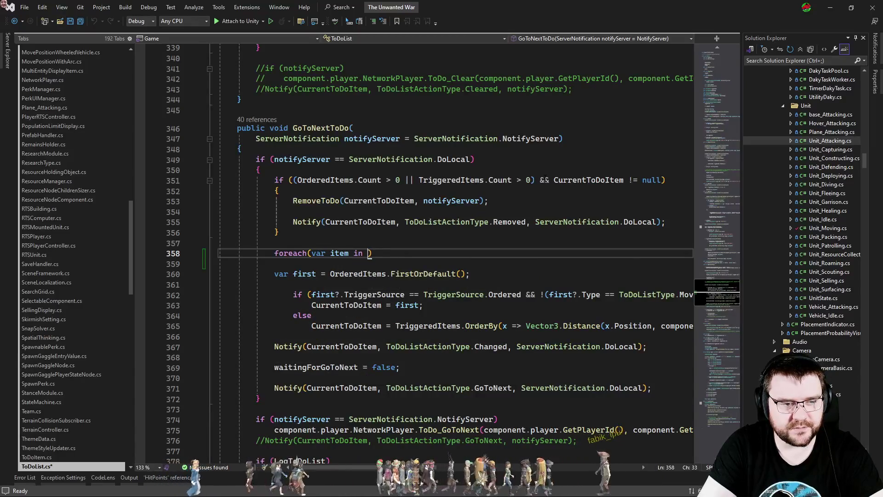
key(Tab)
key(End)
key(Return)
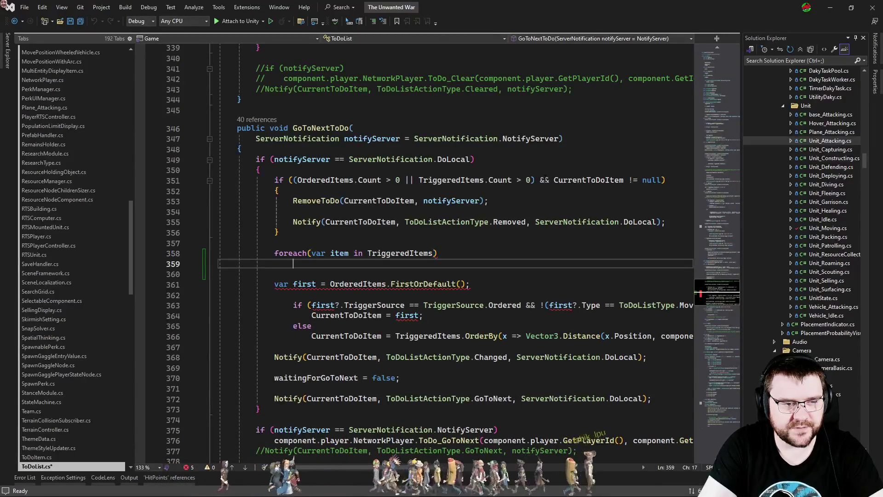
key(Tab)
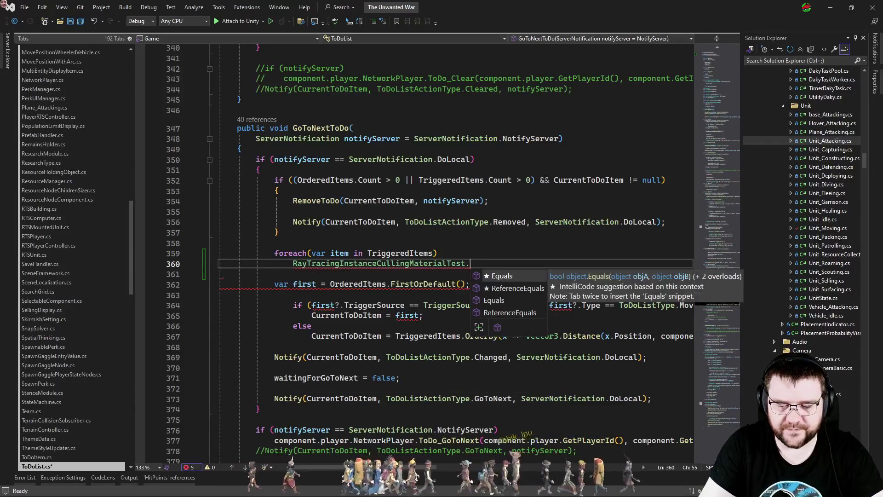
text(item.Equals/)
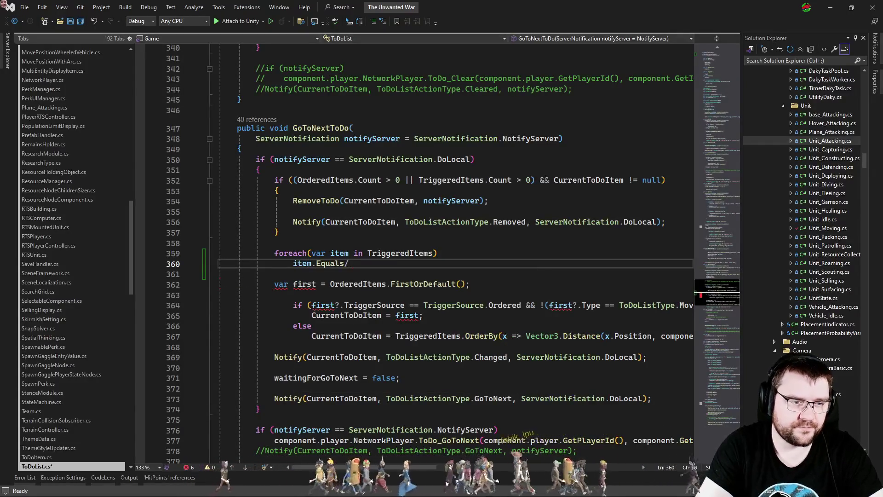
key(BackSpace)
text(Upd)
key(Tab)
text(();)
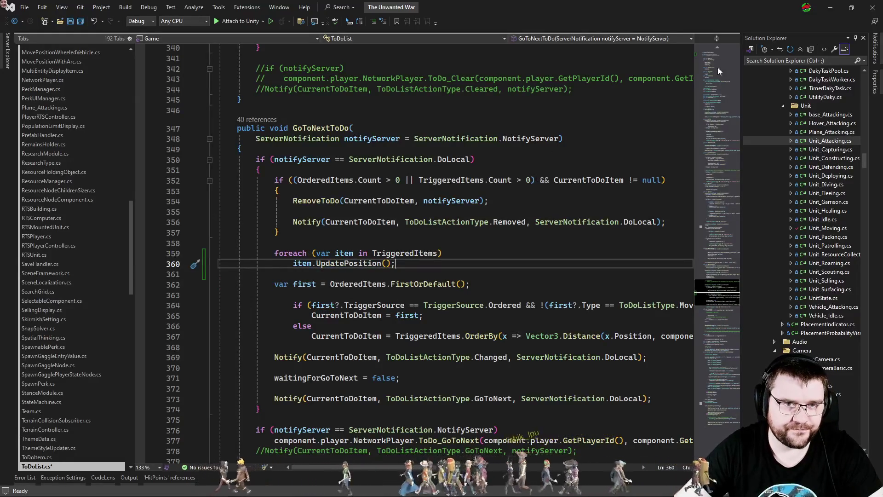
Remove the unused using directives at the top of ToDoList.cs and switch to Unity
click(711, 58)
click(468, 101)
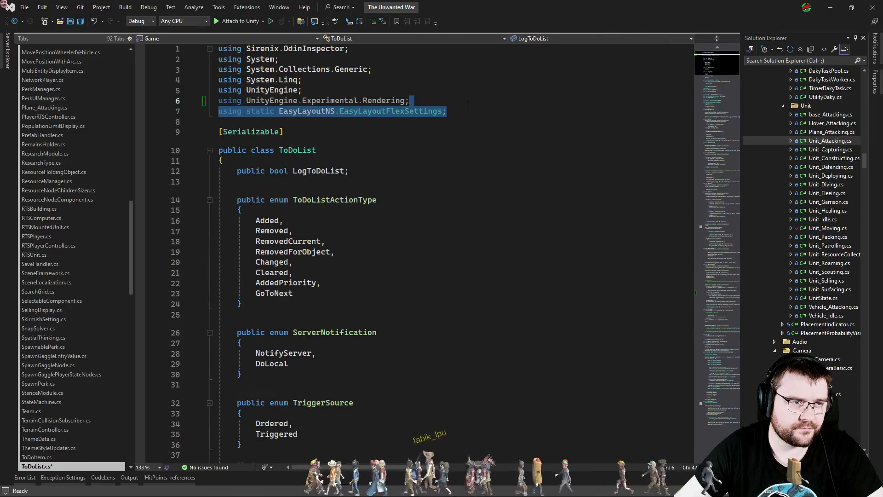
key(ctrl+x)
key(ctrl+x)
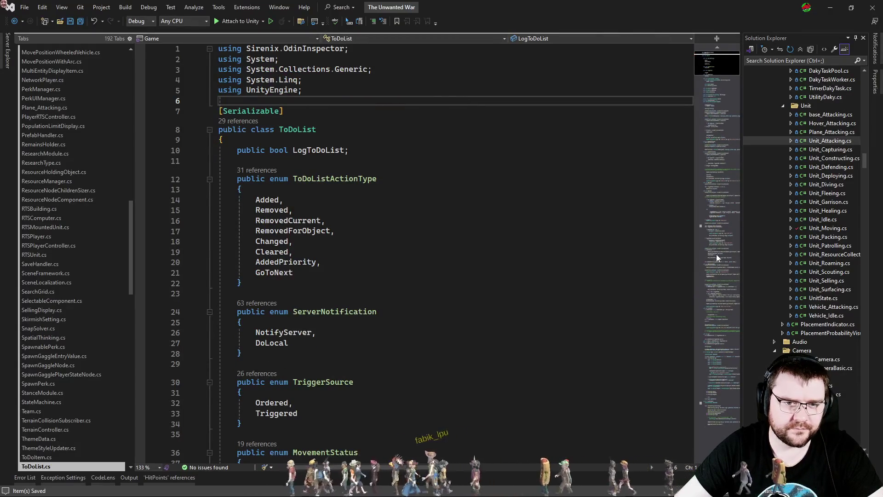
click(726, 291)
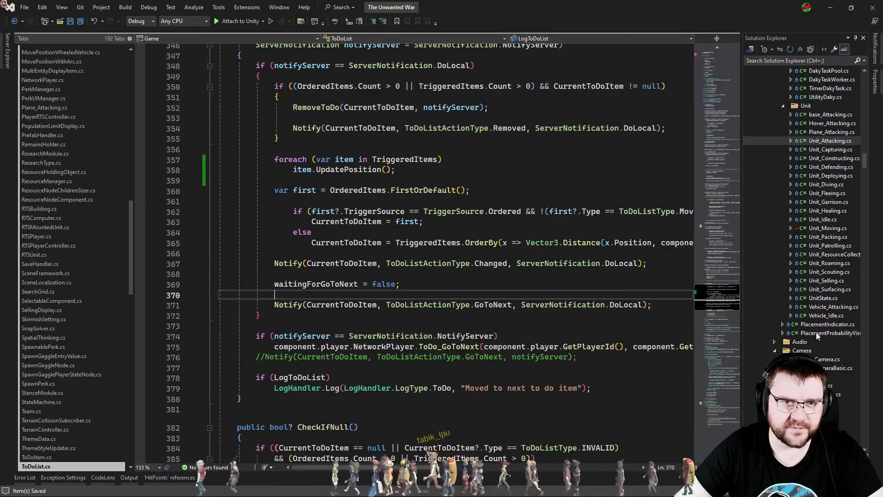
key(alt+Tab)
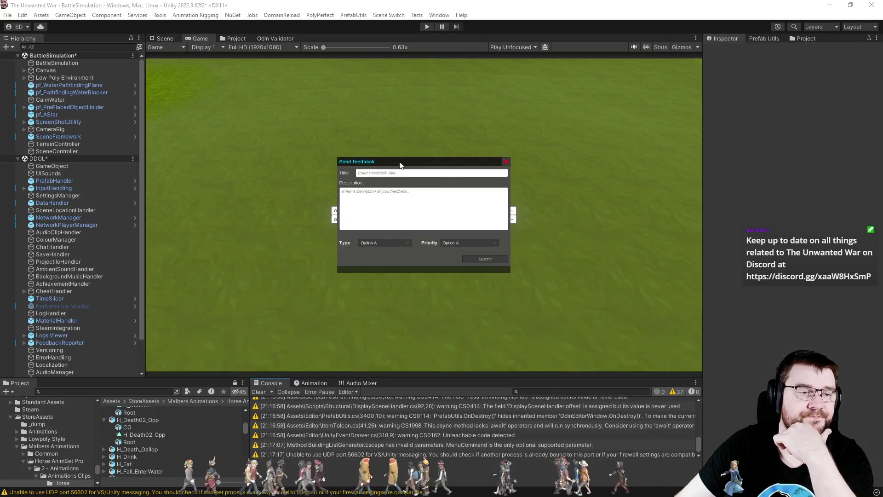
Enter play mode and start a battle of Germanians on the left against Rome on the right
click(428, 29)
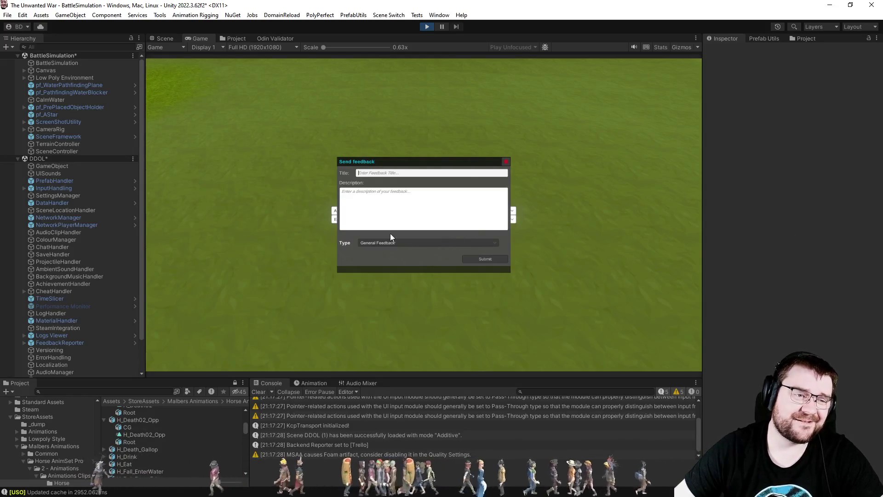
click(363, 219)
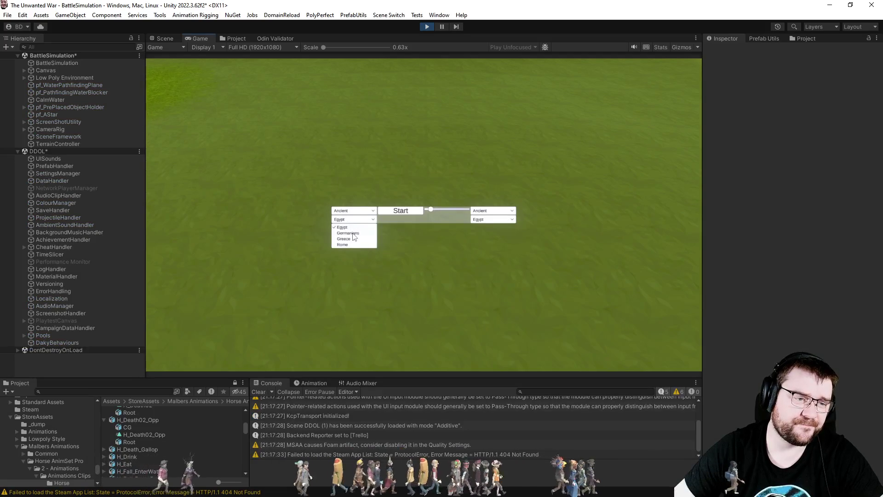
click(354, 234)
click(475, 221)
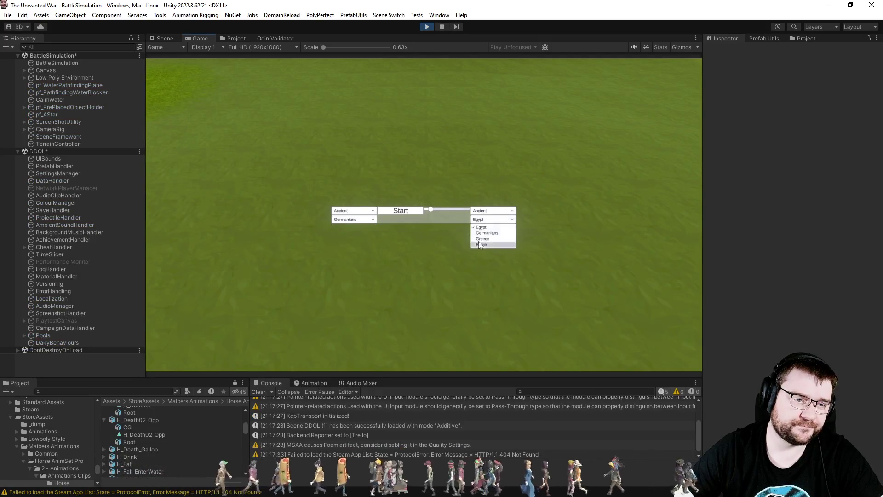
click(479, 244)
click(410, 211)
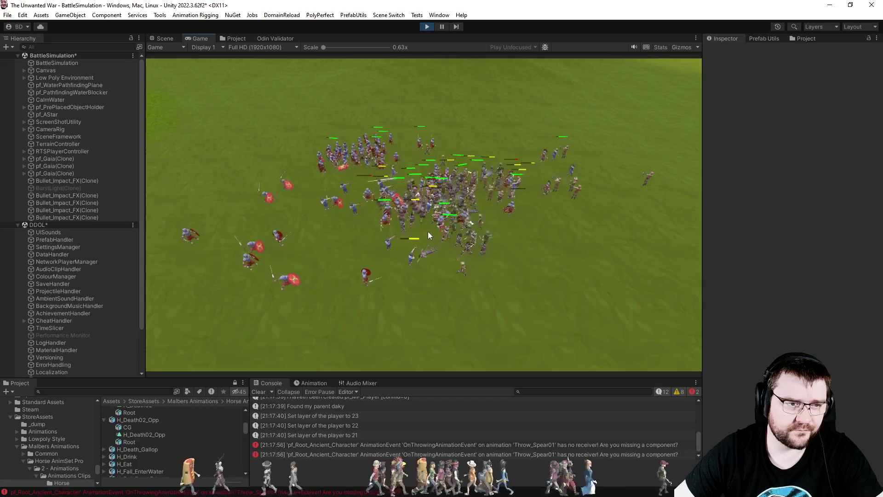
click(679, 48)
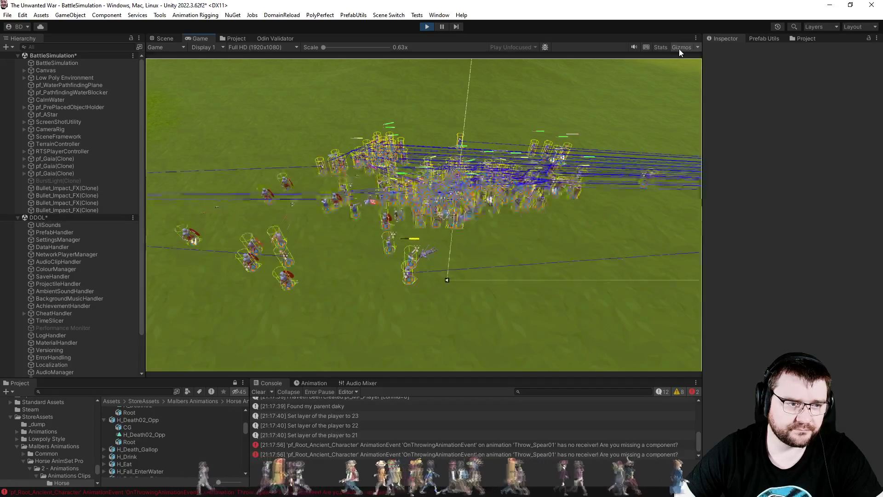
click(679, 48)
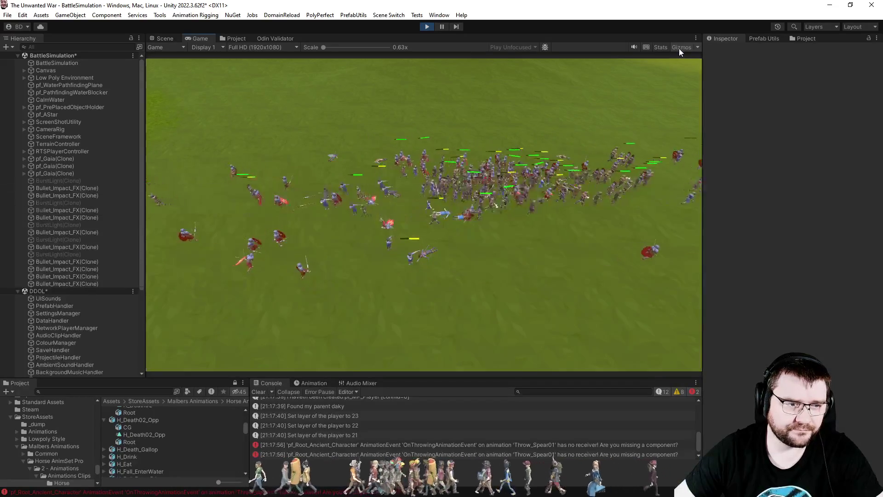
click(679, 48)
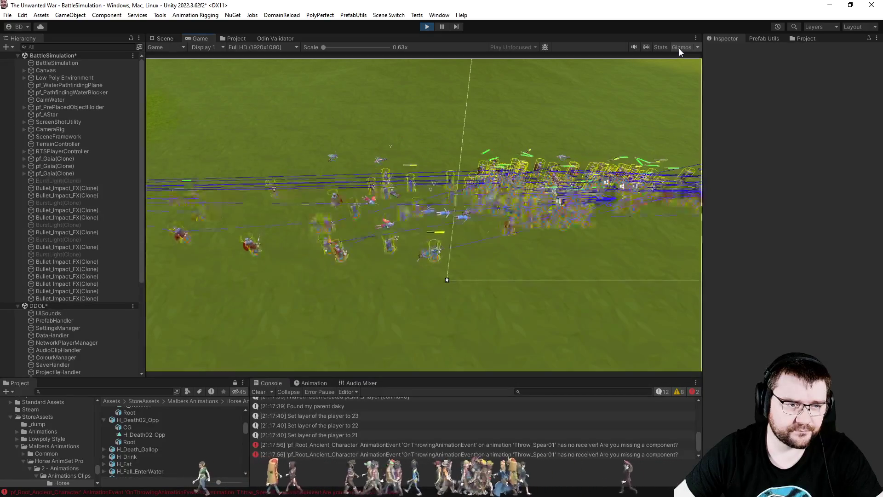
click(679, 48)
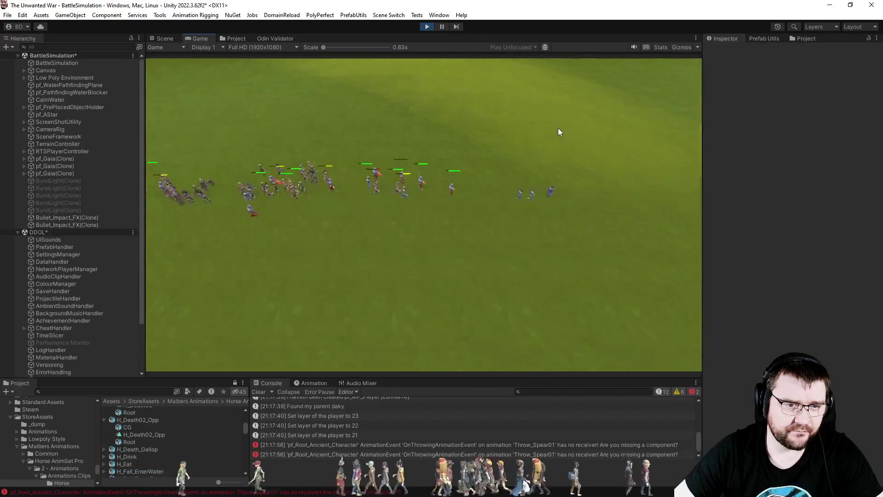
click(683, 49)
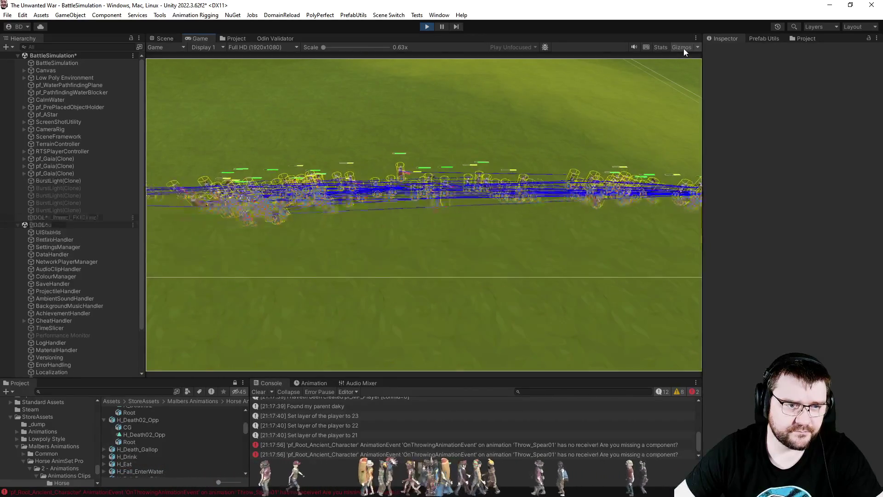
click(683, 48)
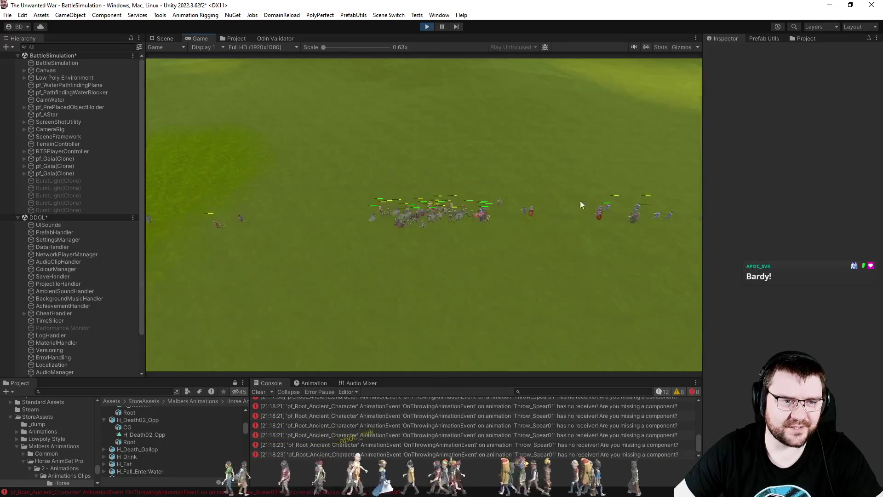
Briefly toggle Gizmos, follow the fighting with the battle camera, then stop play mode
click(682, 49)
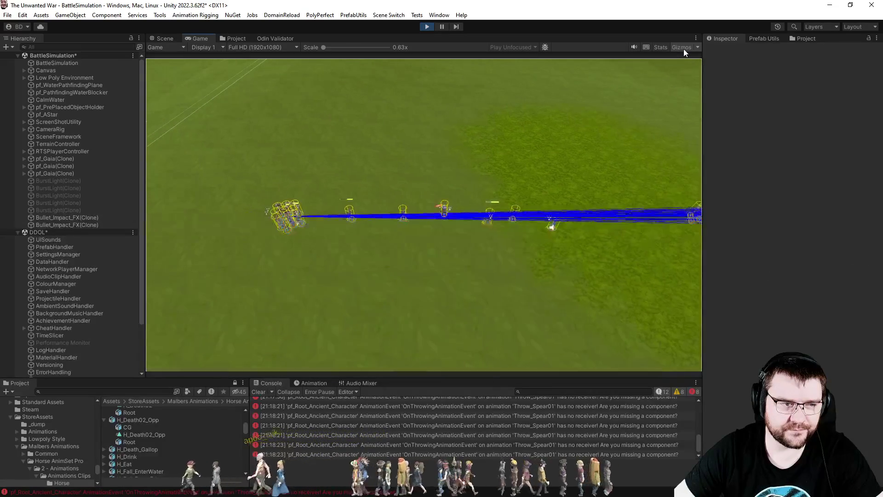
click(683, 48)
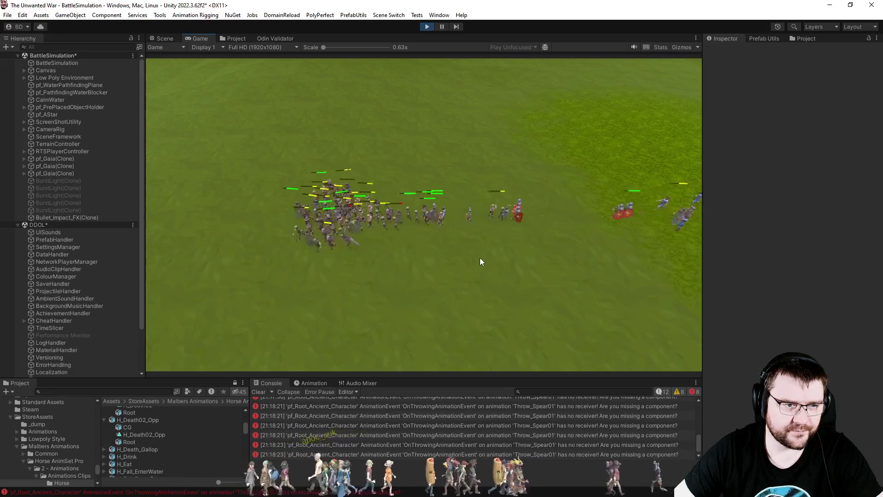
scroll(473, 259, up, 5)
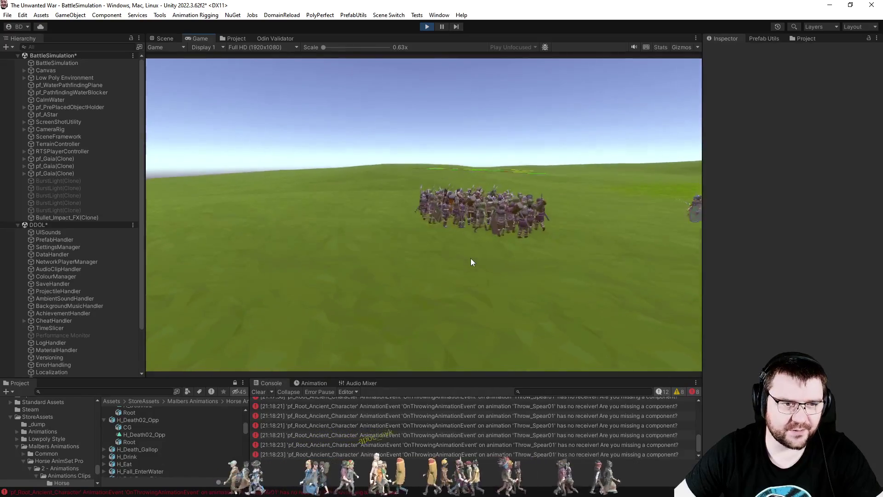
scroll(472, 259, down, 3)
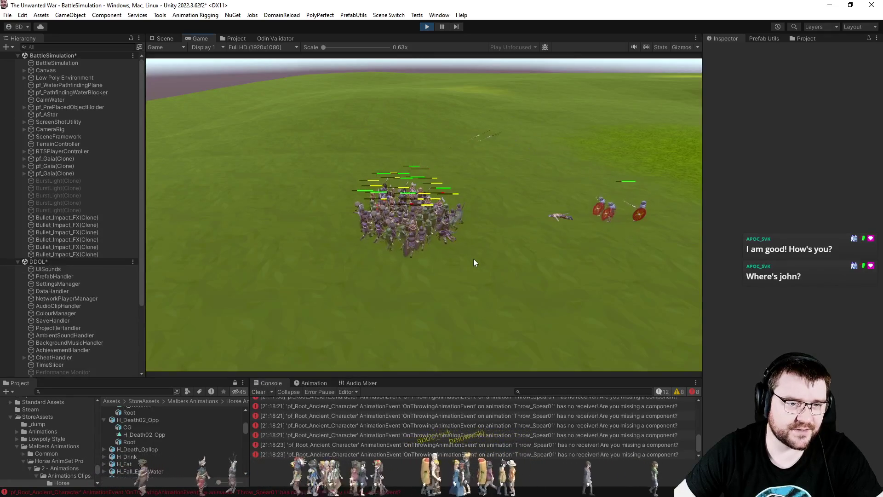
key(d)
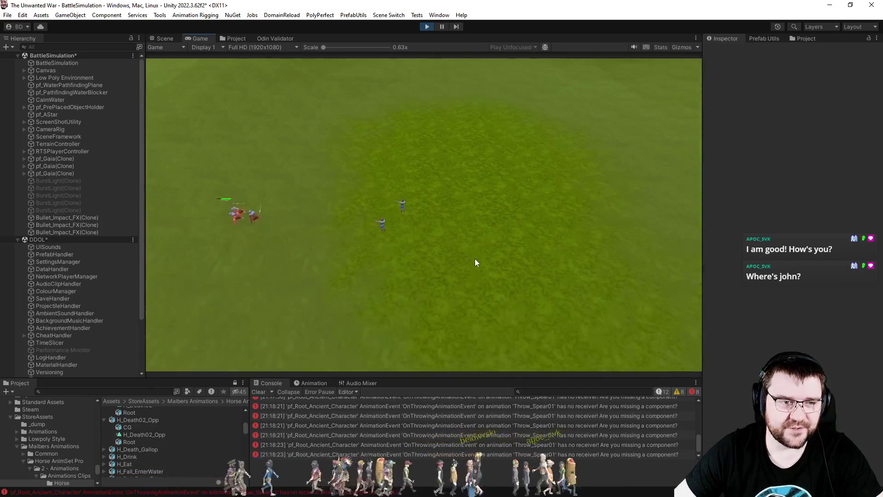
key(q)
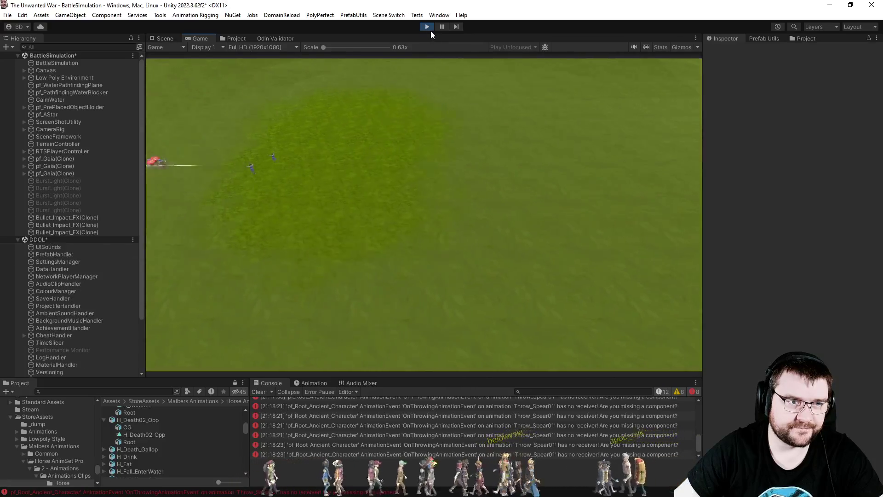
click(429, 26)
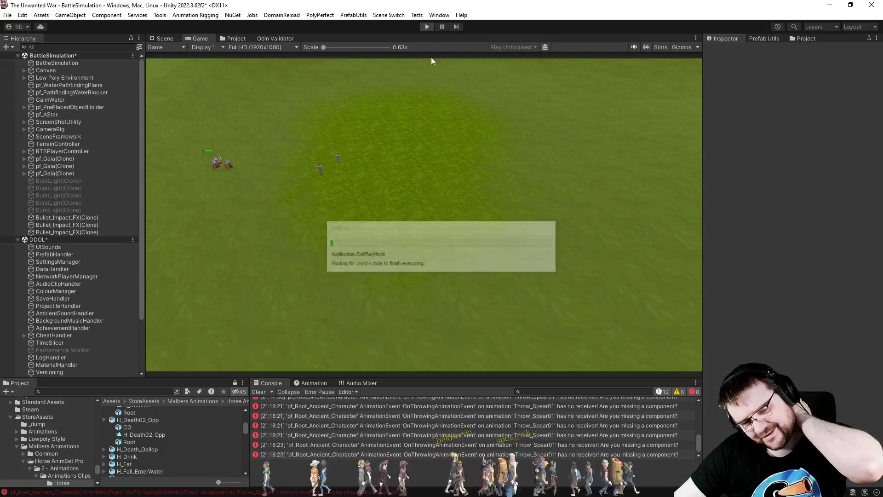
Check the top console error, then re-enter play mode with the left army as Napoleonic Empire of France
click(411, 400)
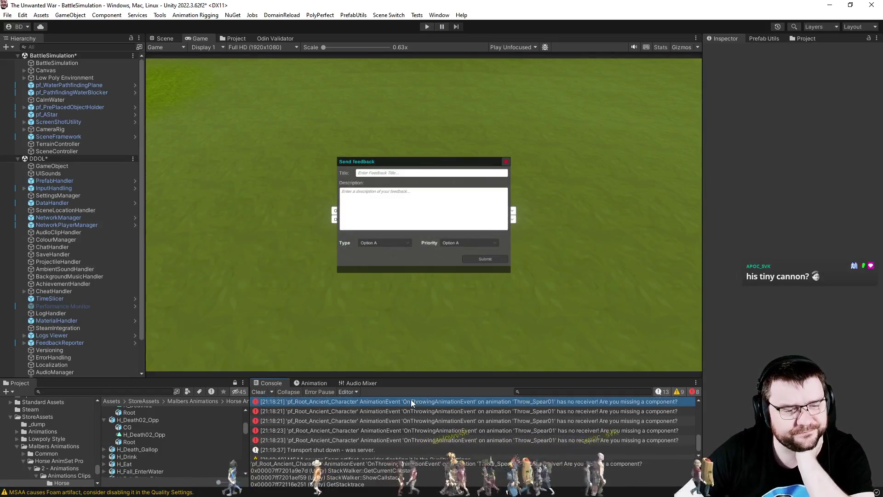
click(426, 26)
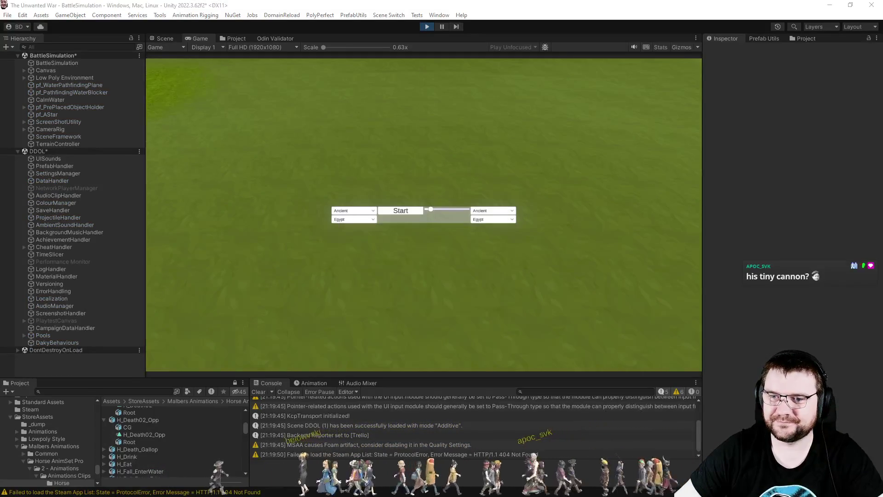
click(374, 220)
click(367, 223)
click(368, 219)
click(365, 233)
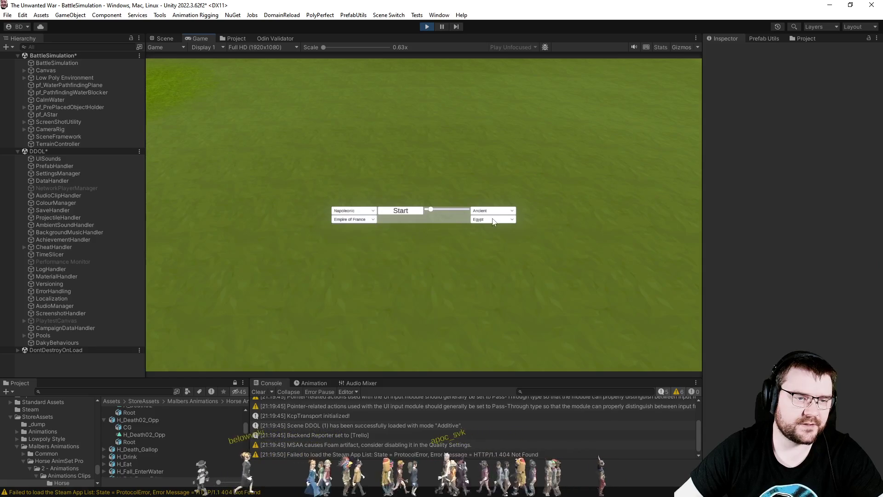
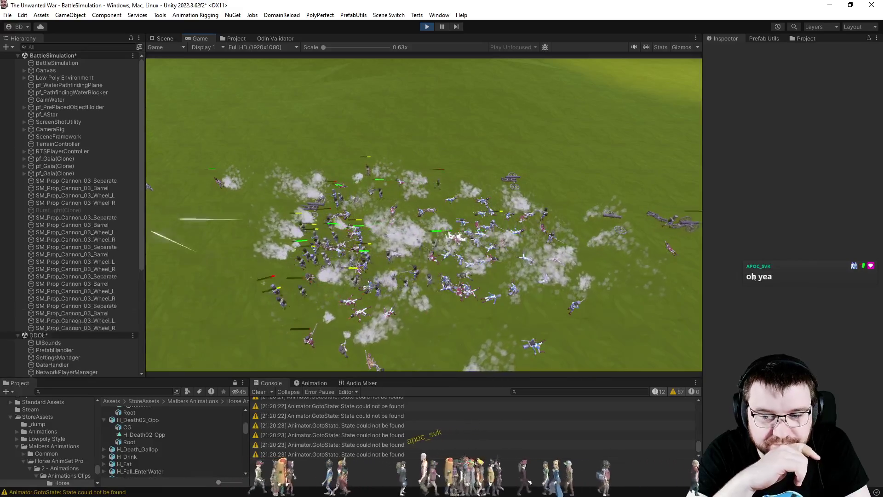
Pan and zoom the Game view camera across the running battle to follow the fighting
key(a)
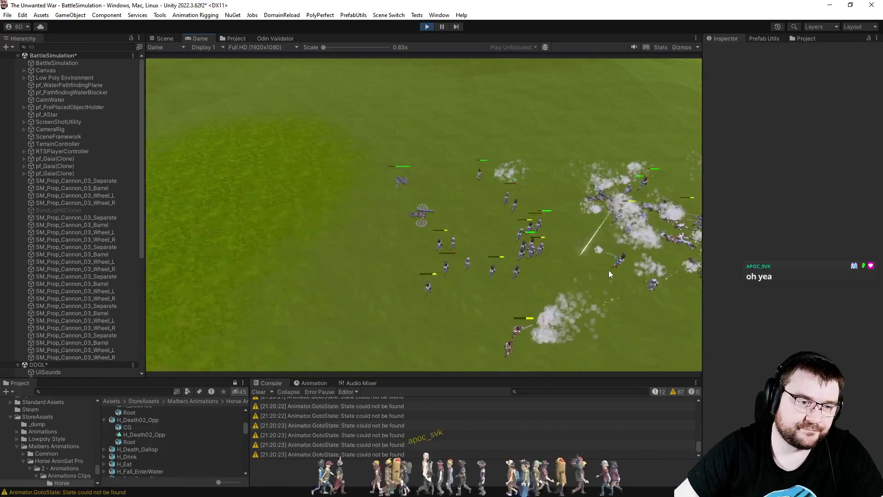
key(d)
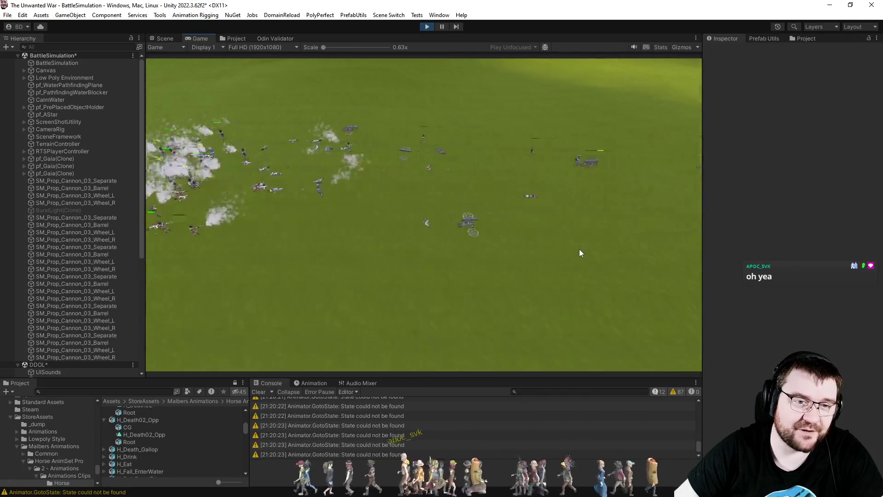
key(d)
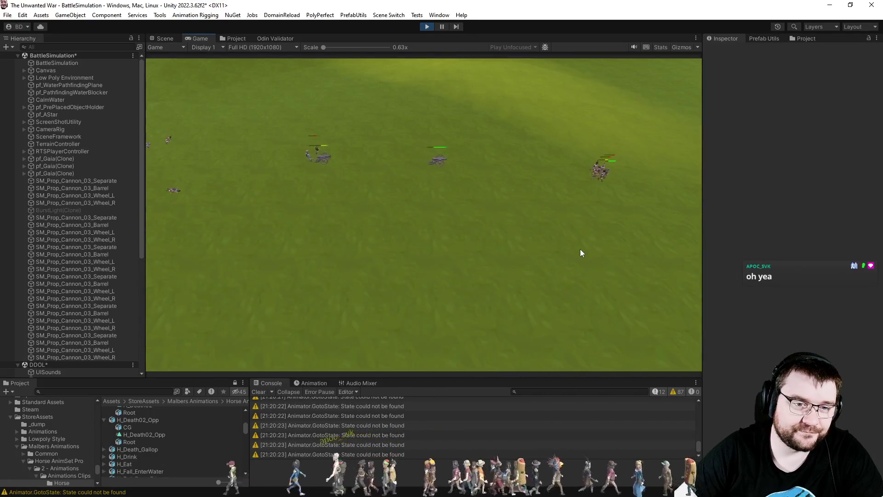
key(a)
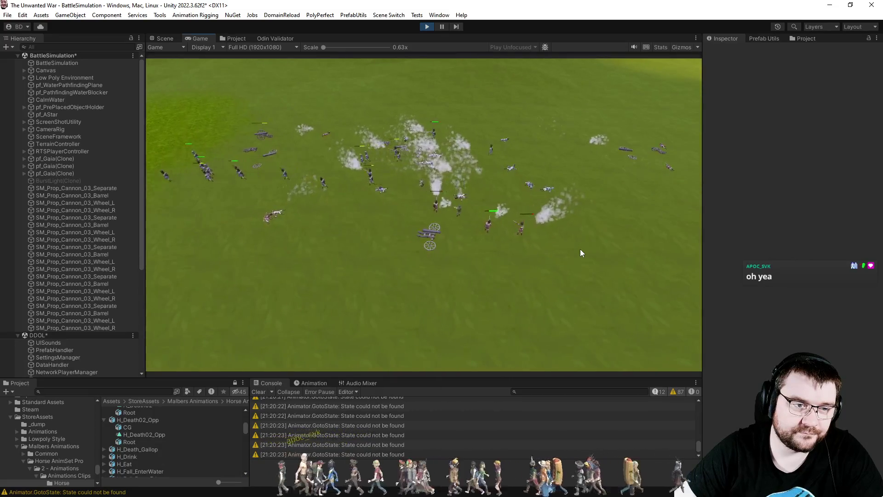
scroll(558, 249, up, 5)
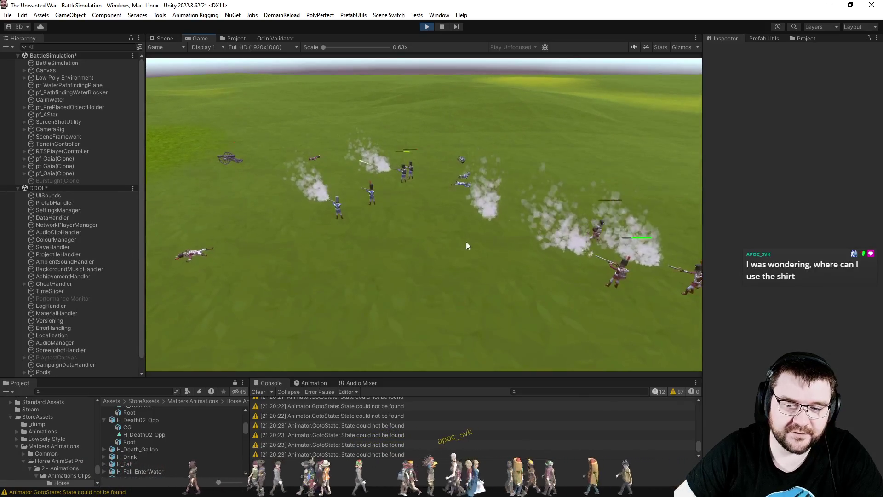
scroll(494, 261, down, 2)
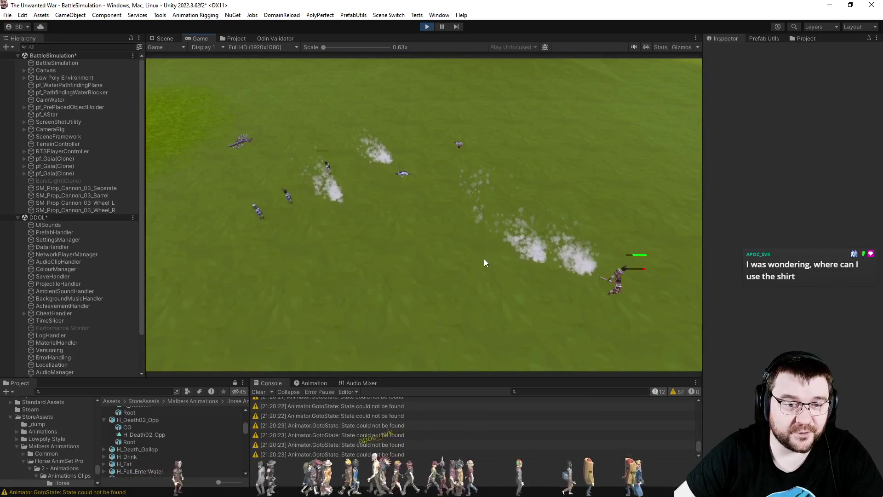
scroll(485, 262, down, 2)
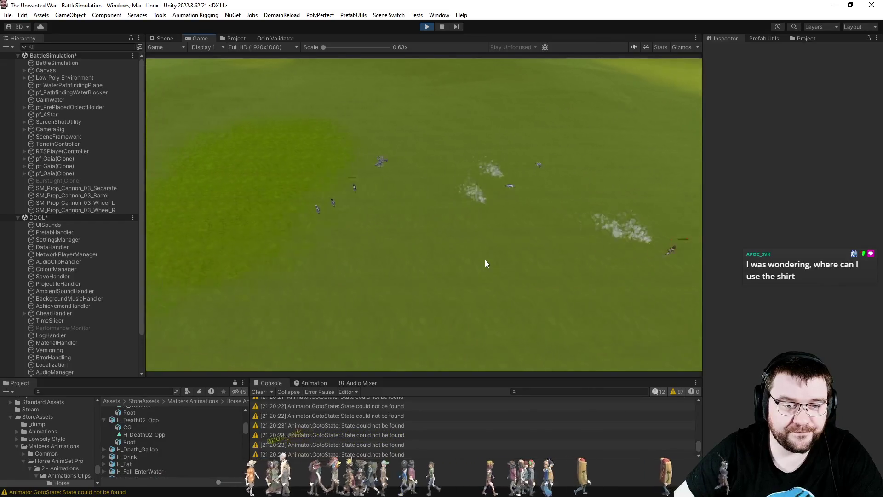
scroll(487, 264, up, 5)
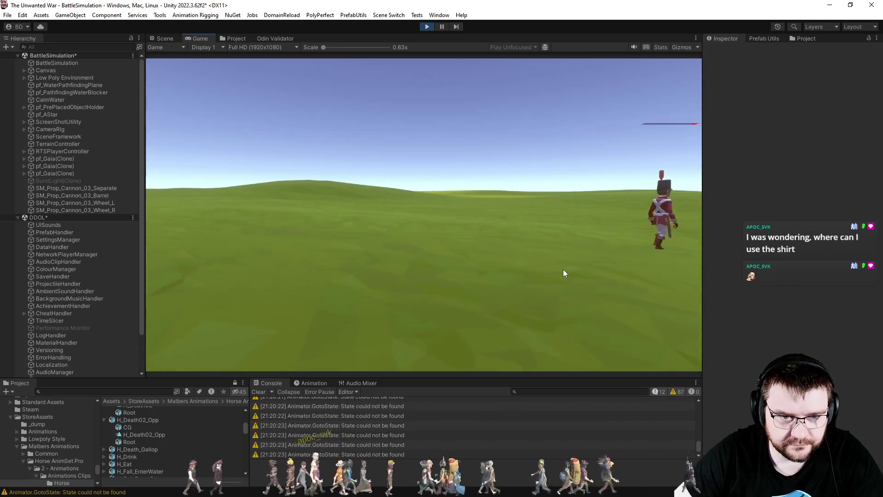
scroll(564, 269, down, 5)
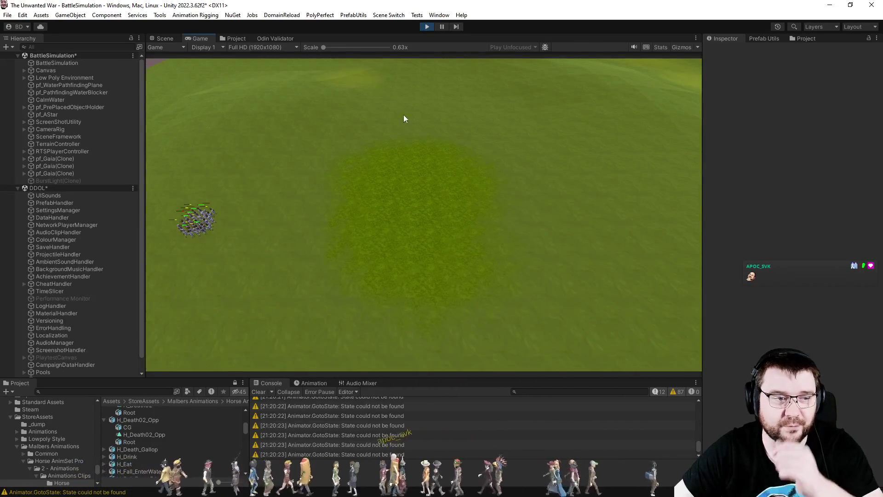
Stop the simulation and select the foreach loop over TriggeredItems in ToDoList.cs
click(424, 27)
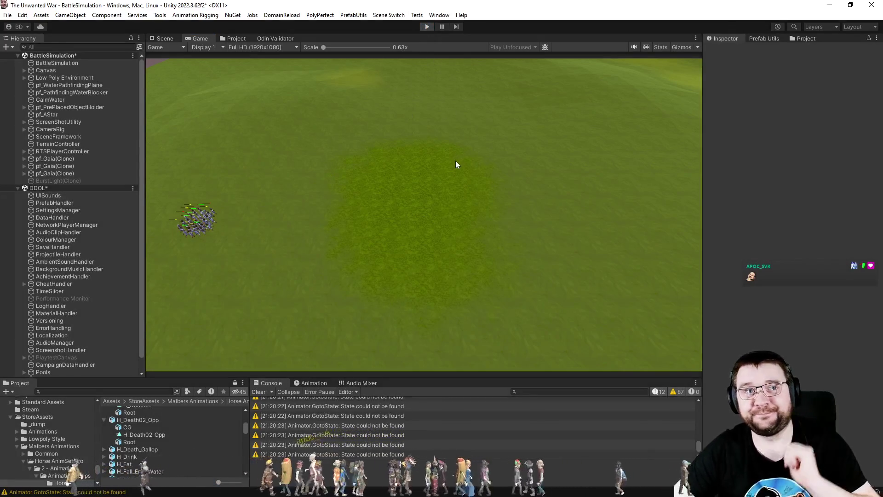
key(ctrl+p)
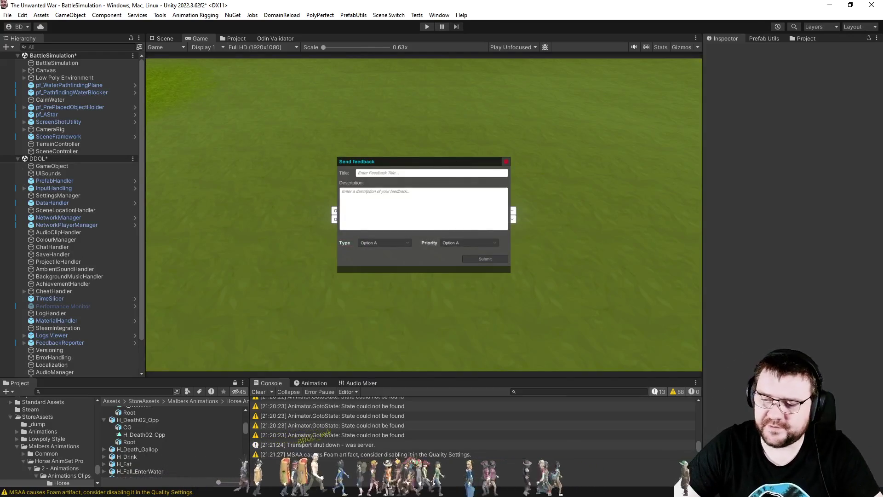
key(alt+Tab)
drag(274, 181, 220, 148)
Select lines 356–358 around the UpdatePosition call, then scroll up through ToDoList.cs
drag(402, 171, 145, 154)
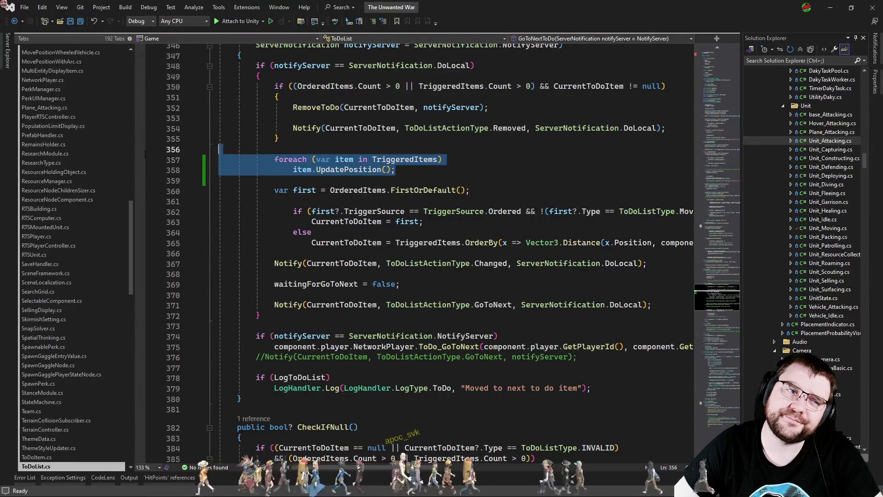
click(423, 171)
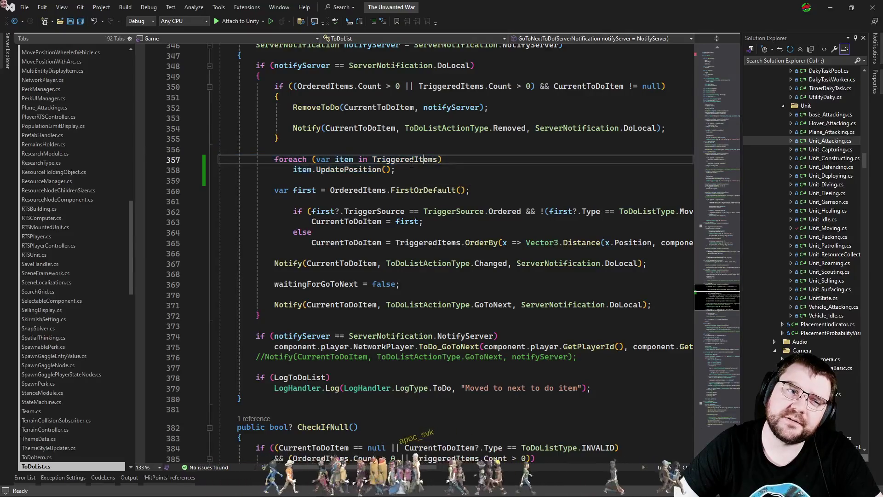
scroll(484, 163, up, 1)
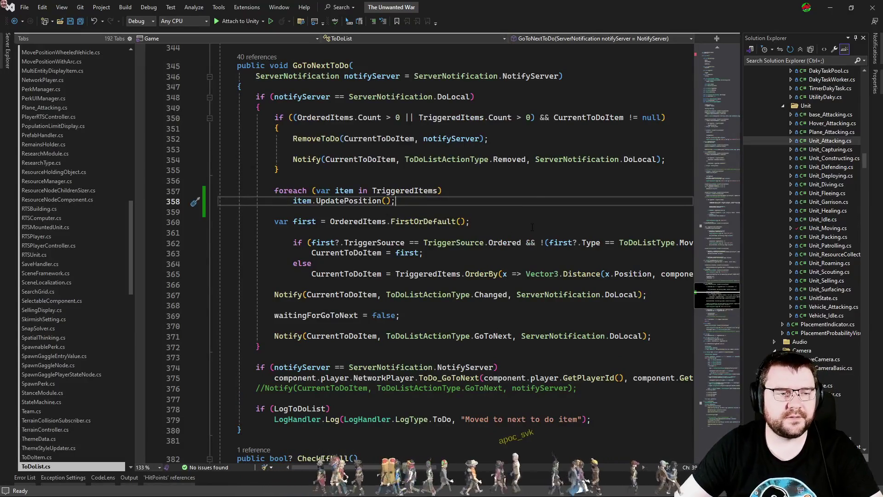
scroll(532, 241, up, 13)
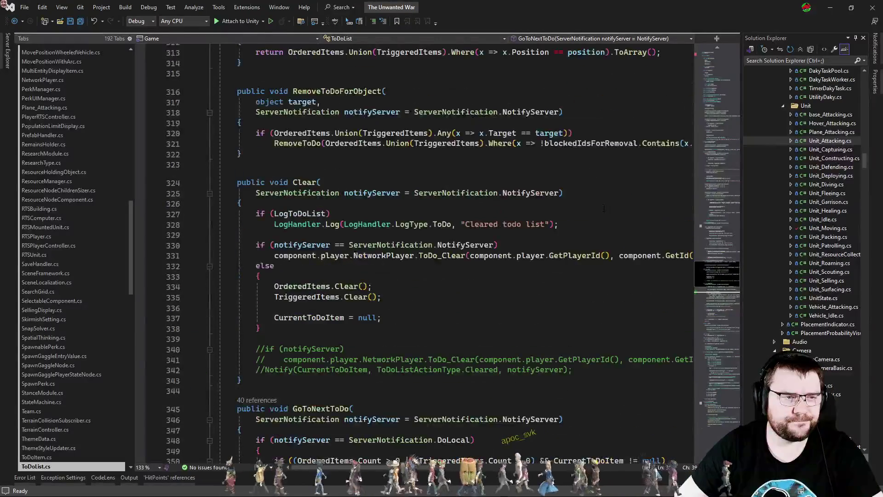
scroll(604, 208, up, 15)
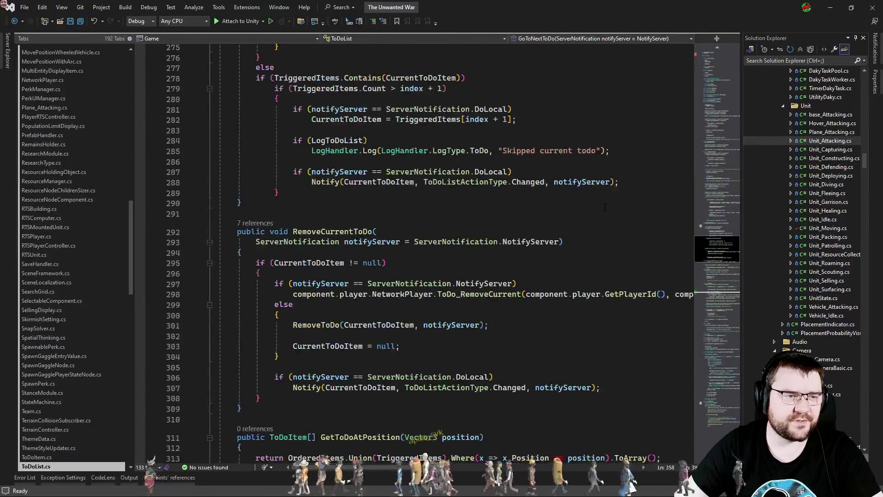
scroll(605, 208, up, 4)
scroll(605, 208, down, 1)
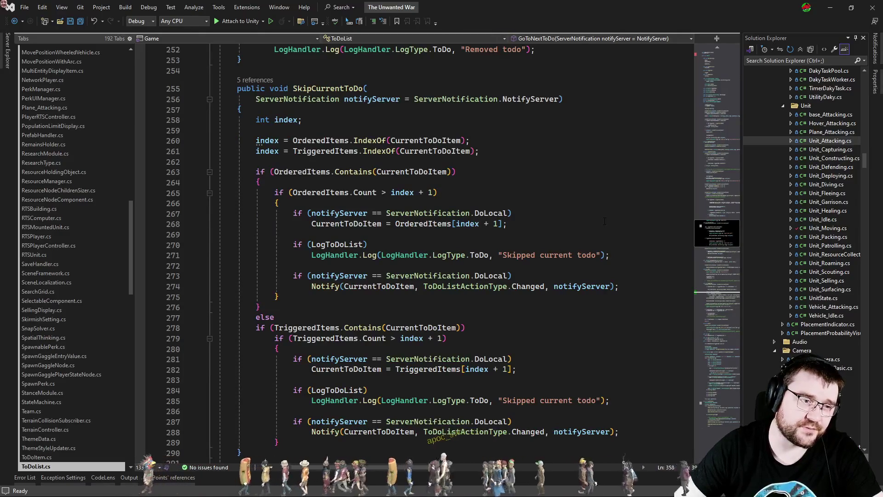
Review GoToNextToDo and the earlier ToDoList methods, then bring up Unit_Moving.cs
click(716, 299)
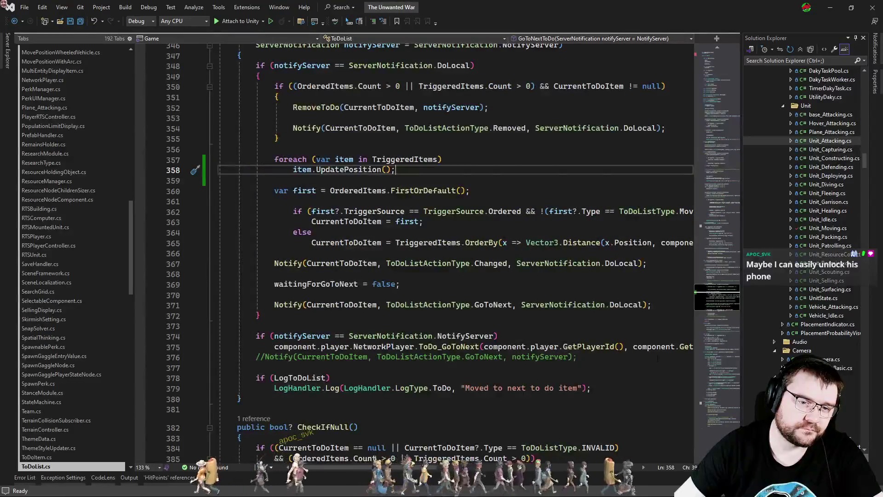
click(711, 254)
scroll(711, 253, up, 10)
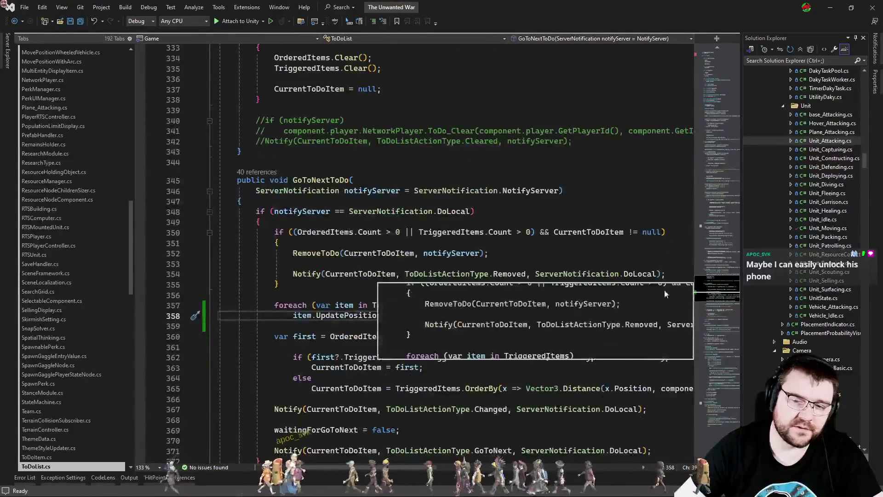
key(ctrl+minus)
key(ctrl+Tab)
key(ctrl+Tab)
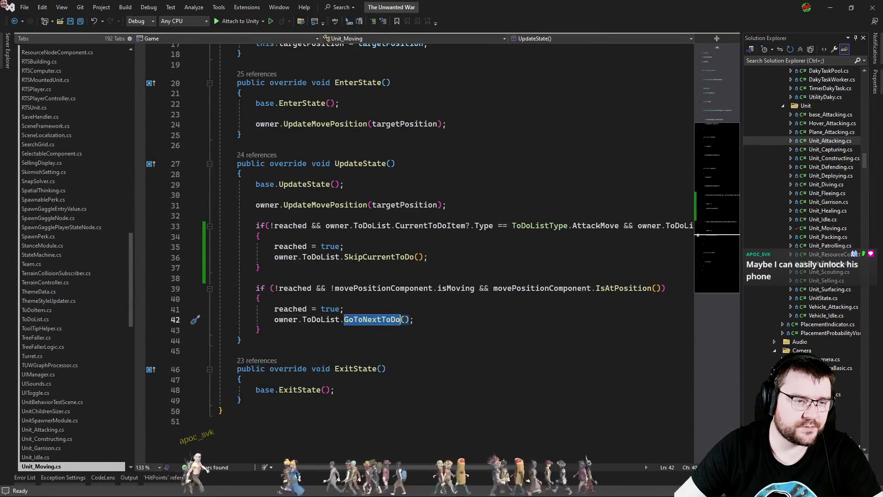
Replace SkipCurrentToDo() with GoToNextToDo() on line 36 of Unit_Moving.cs, save, and return to Unity
click(384, 268)
click(387, 257)
key(ctrl+z)
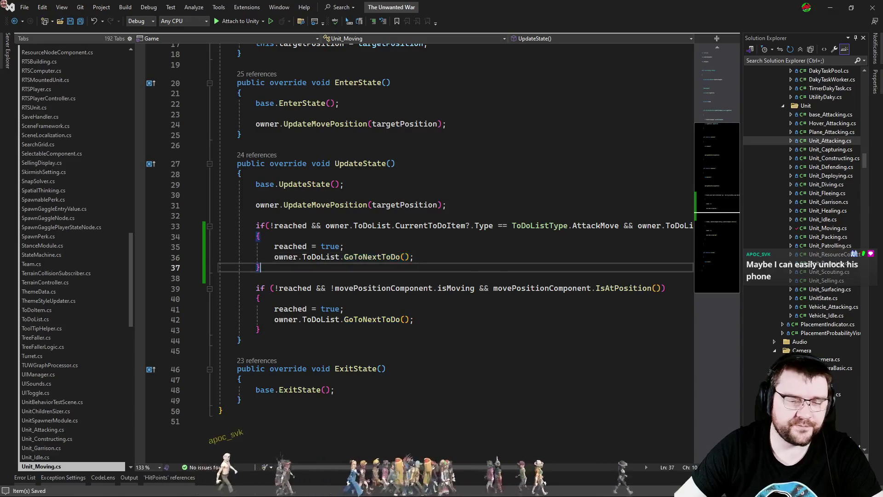
key(Down)
key(ctrl+s)
key(alt+Tab)
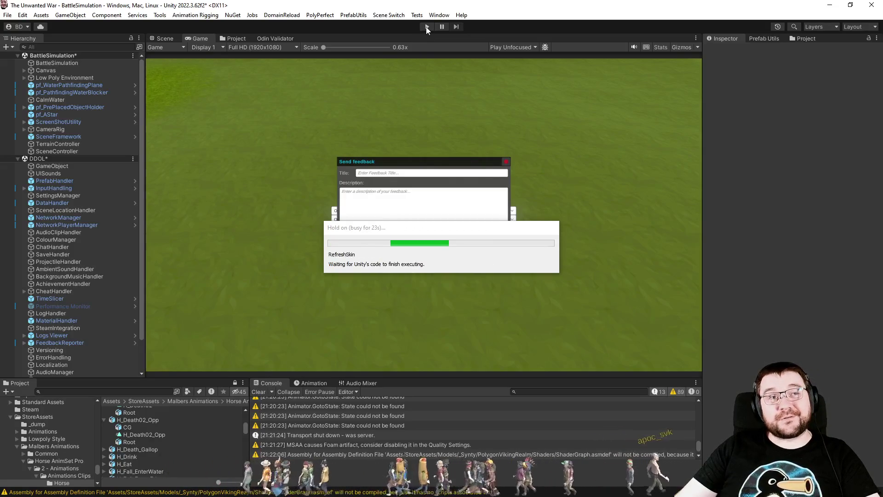
click(426, 27)
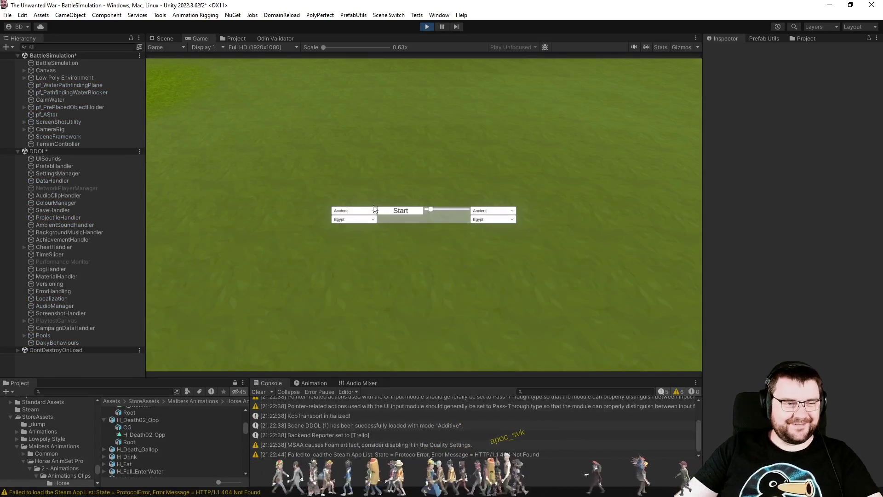
click(367, 211)
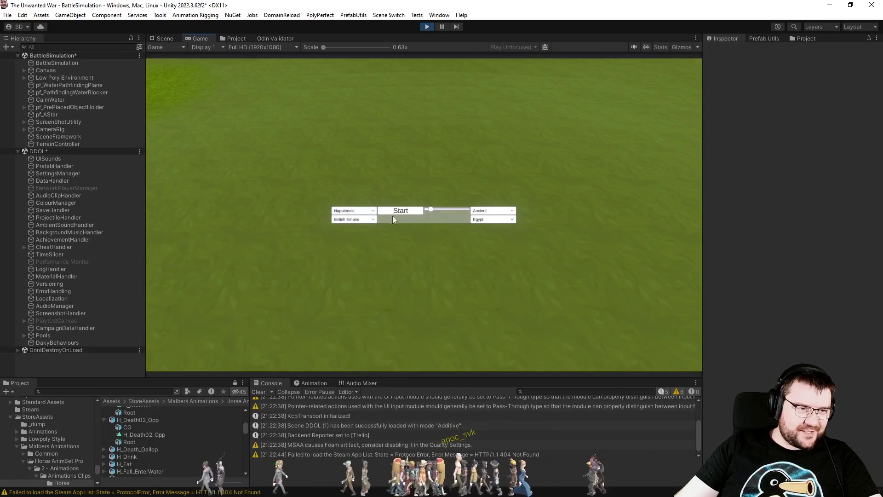
drag(431, 209, 445, 209)
click(492, 211)
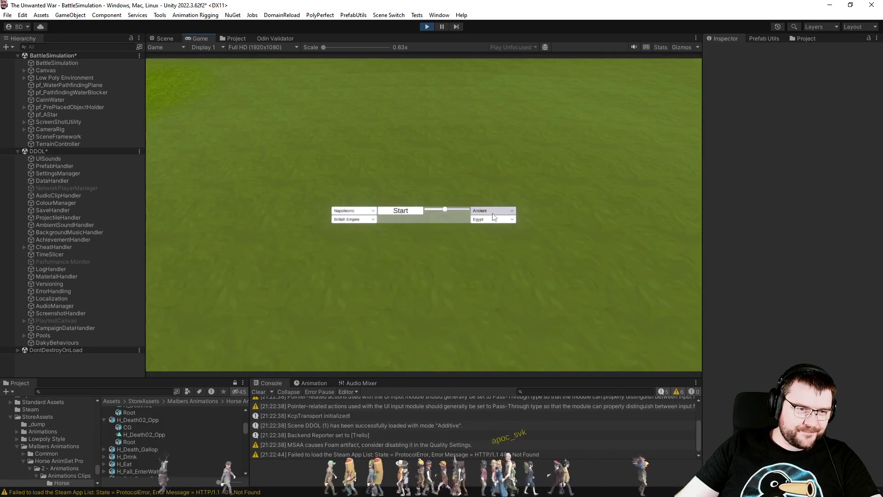
click(495, 239)
click(402, 211)
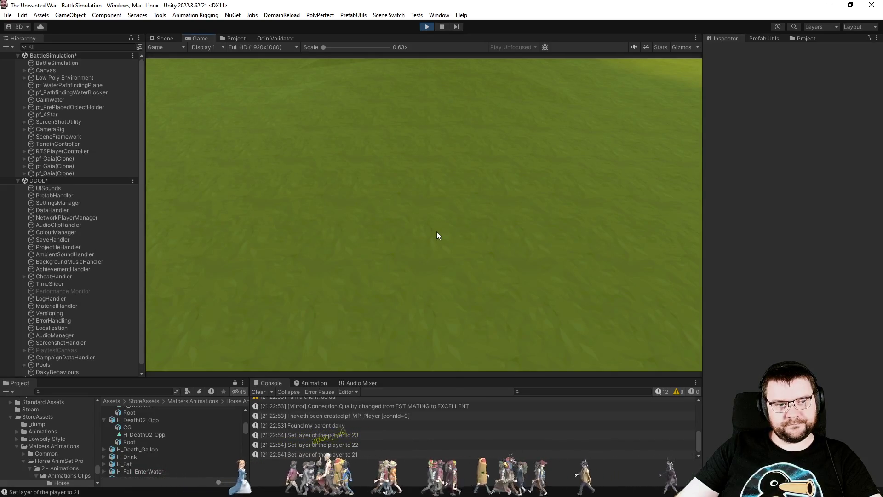
scroll(437, 231, down, 5)
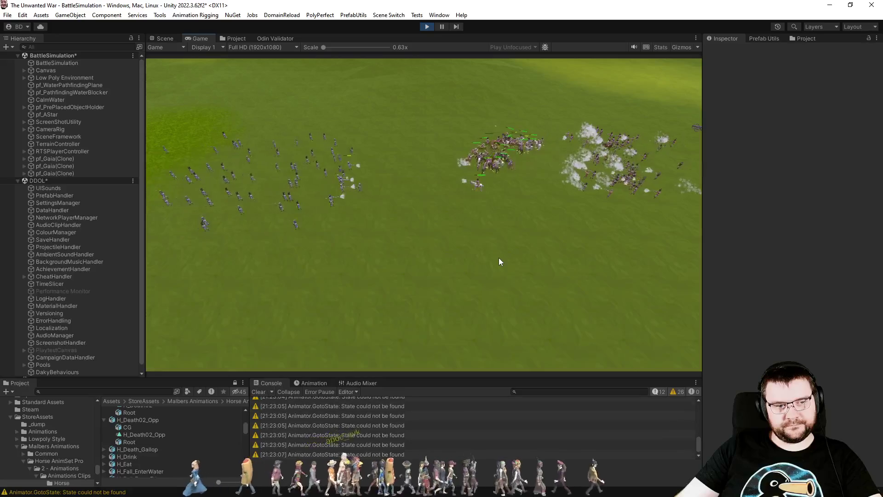
scroll(499, 257, up, 3)
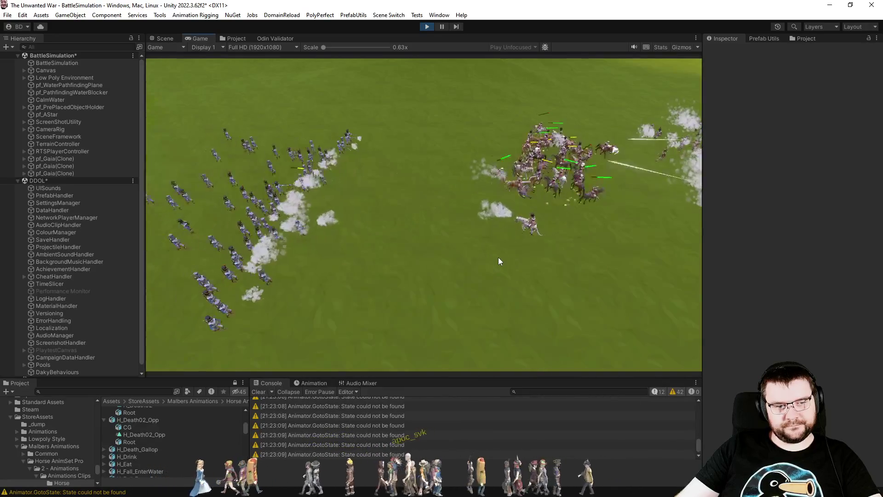
scroll(498, 257, up, 3)
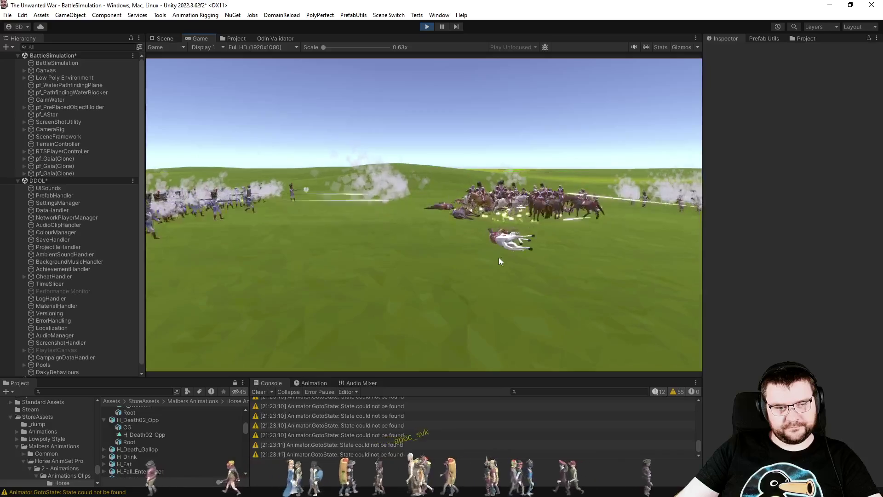
scroll(567, 264, up, 5)
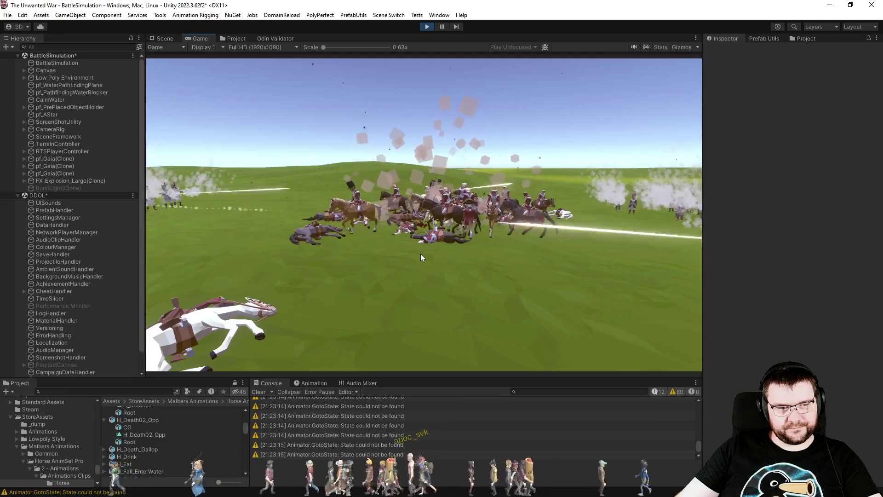
scroll(421, 257, down, 5)
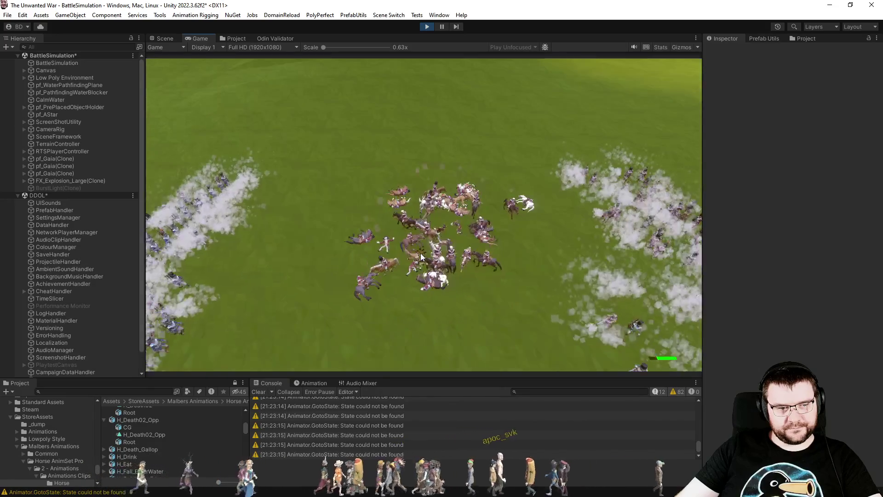
scroll(420, 257, up, 3)
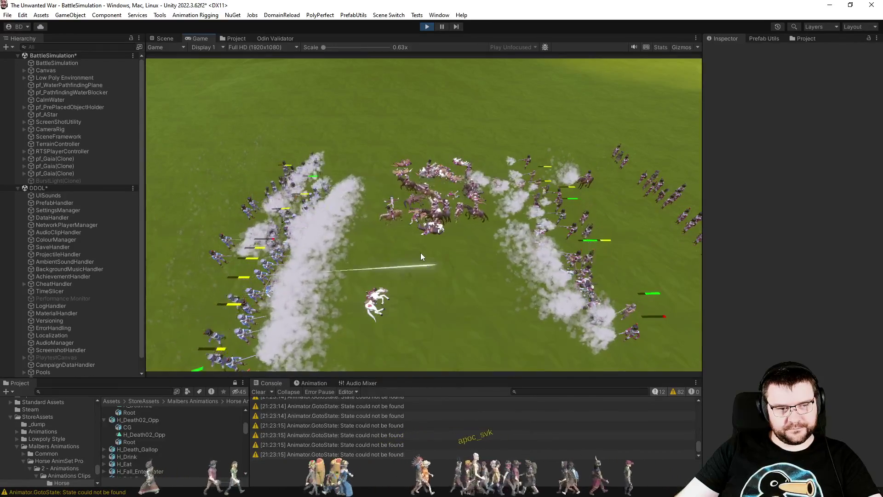
scroll(422, 256, up, 3)
scroll(422, 252, down, 3)
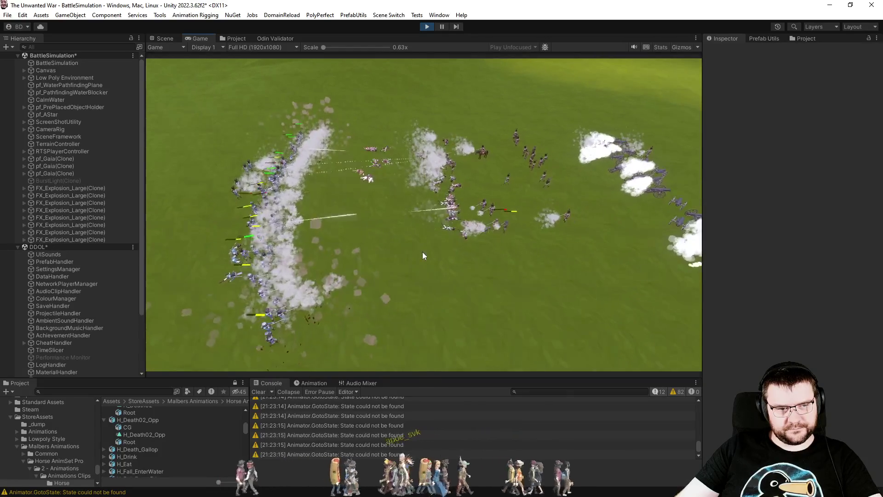
scroll(423, 252, down, 3)
scroll(422, 249, up, 3)
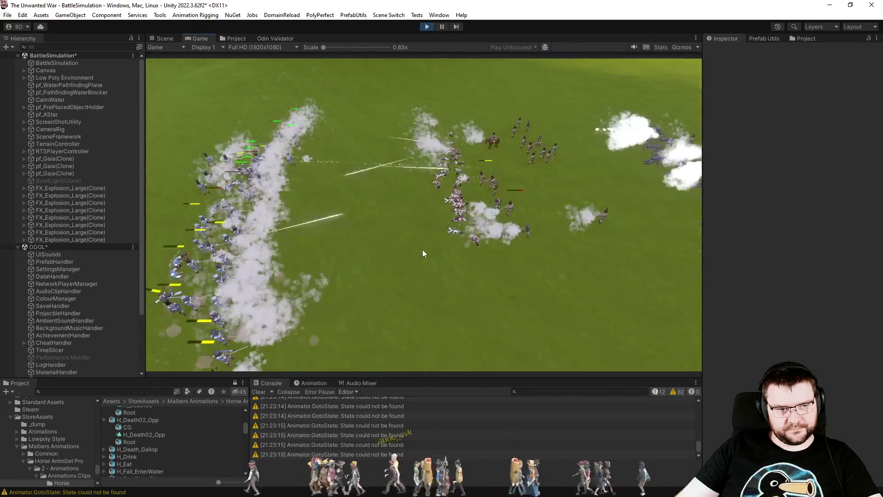
scroll(422, 249, up, 2)
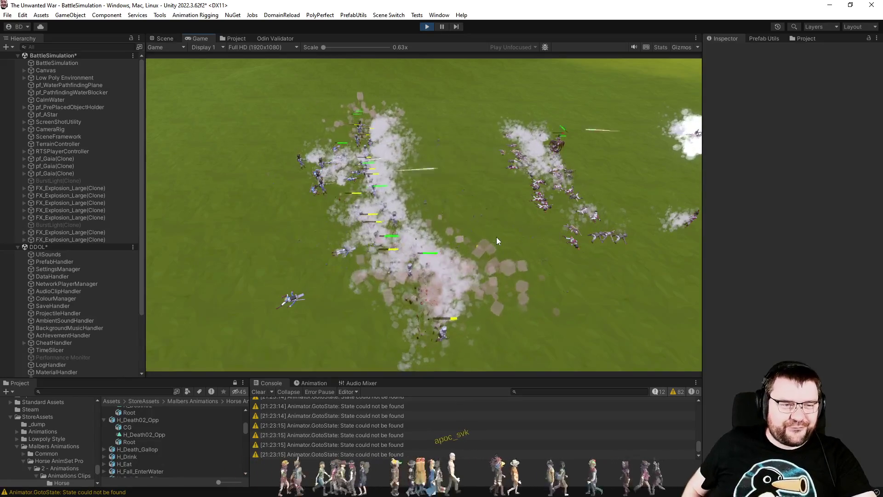
key(d)
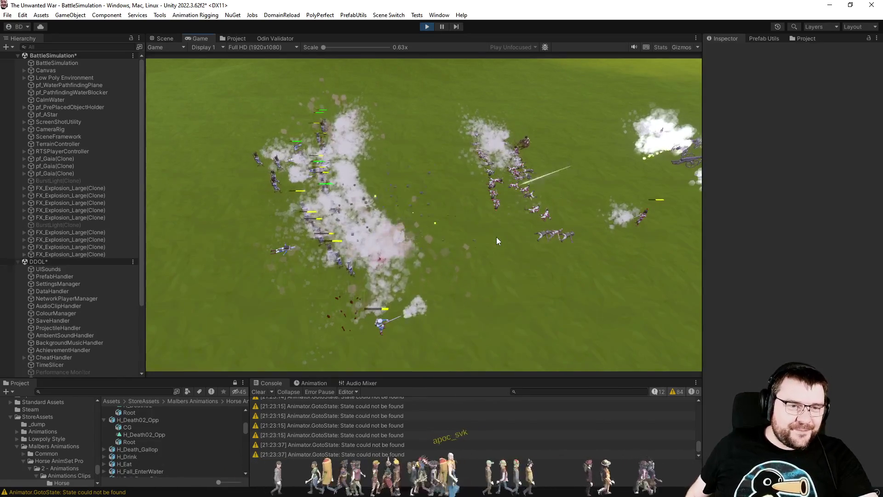
key(d)
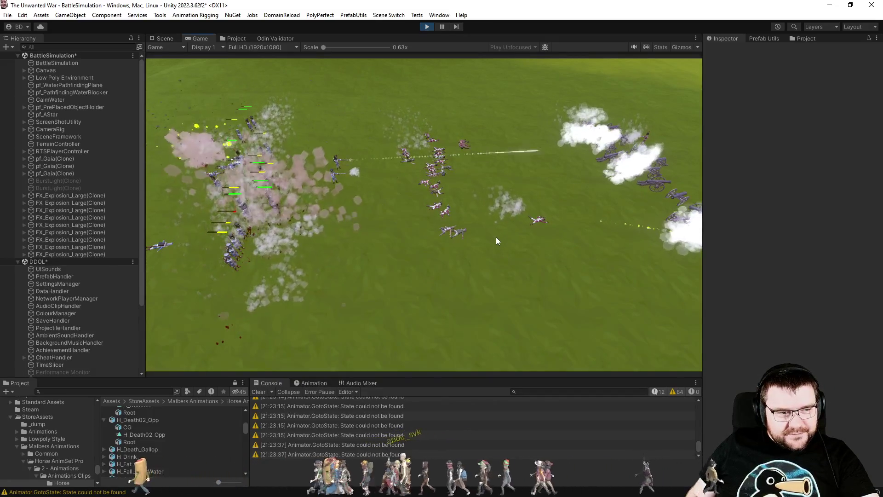
click(675, 45)
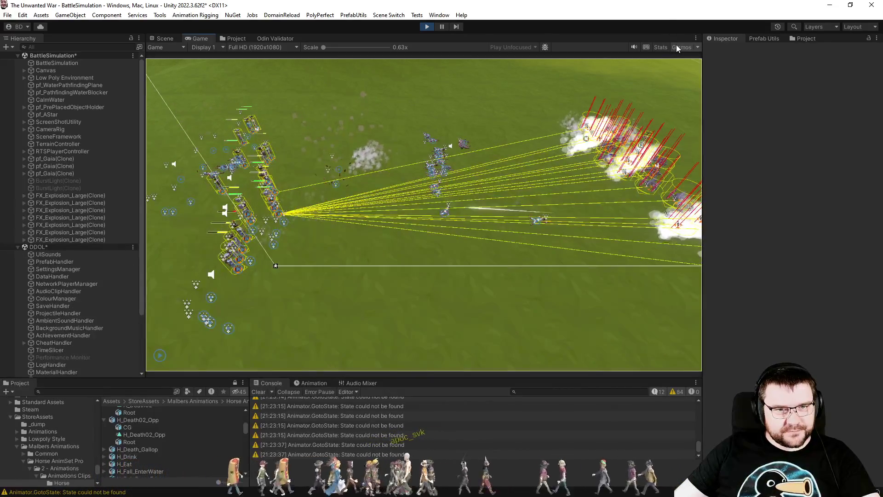
Toggle the Game view Gizmos overlay off, on and off again, then exit play mode and go to Visual Studio
click(676, 47)
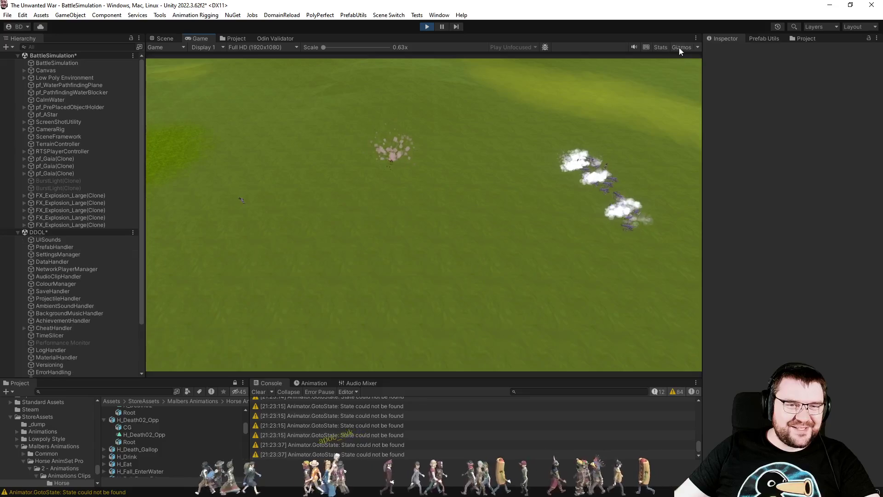
click(681, 48)
click(680, 48)
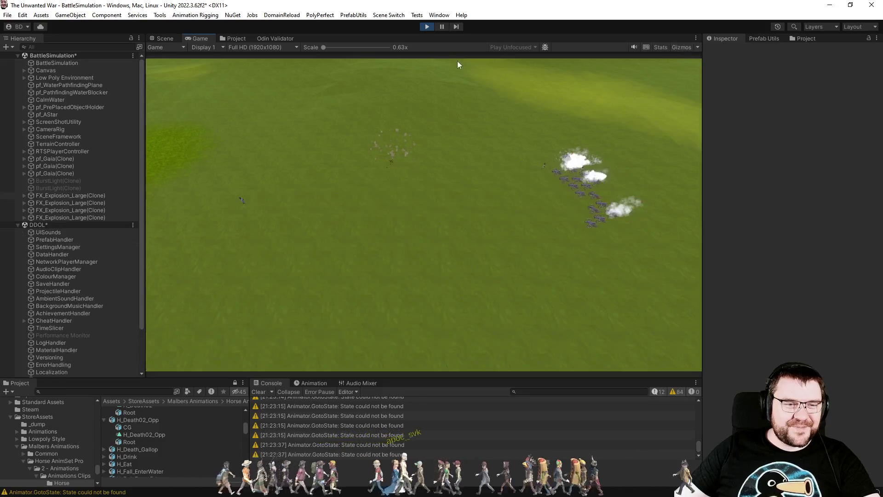
click(427, 27)
key(alt+Tab)
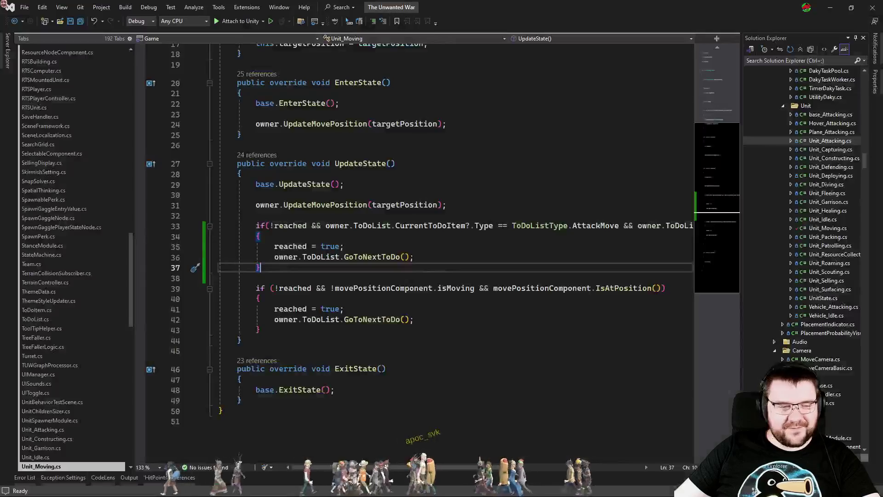
Change line 36 back to ToDoList.SkipCurrentToDo() and jump to its definition in ToDoList.cs
double_click(375, 257)
text(Skip)
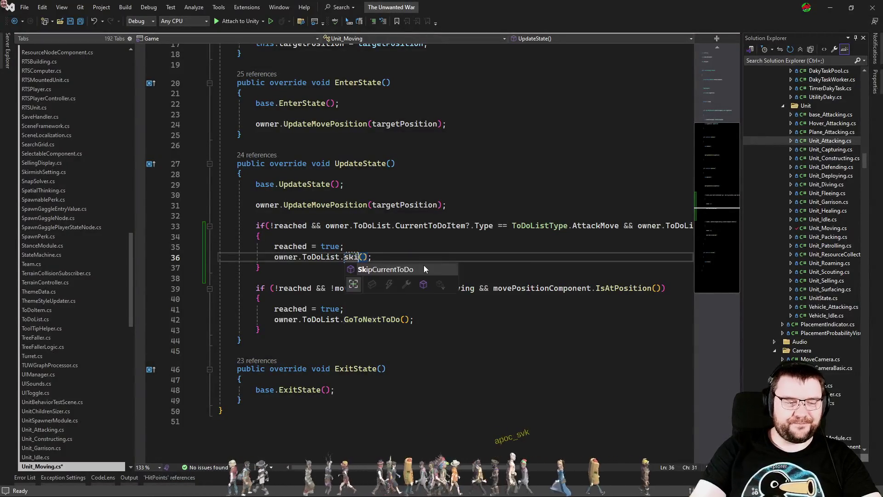
key(Tab)
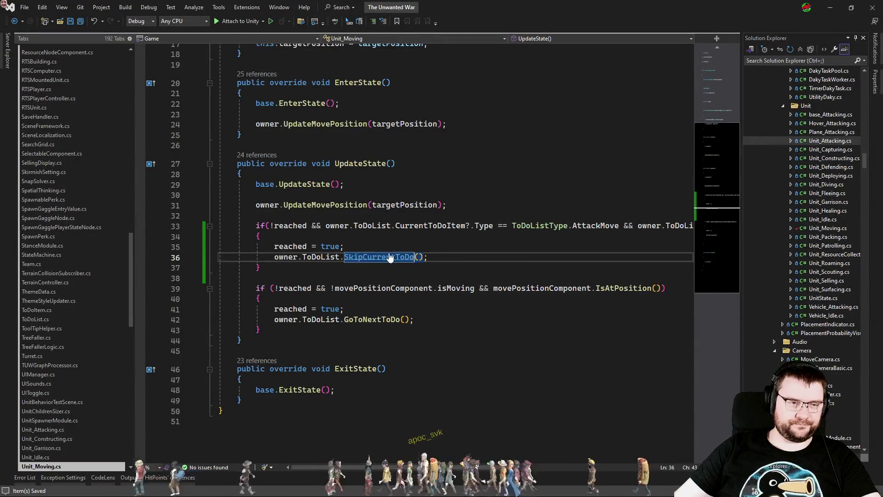
key(F12)
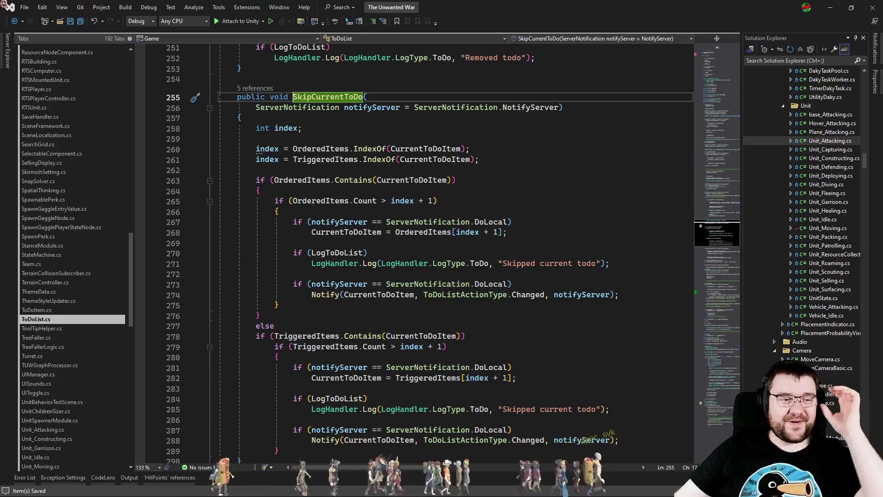
scroll(535, 247, down, 3)
scroll(534, 247, up, 1)
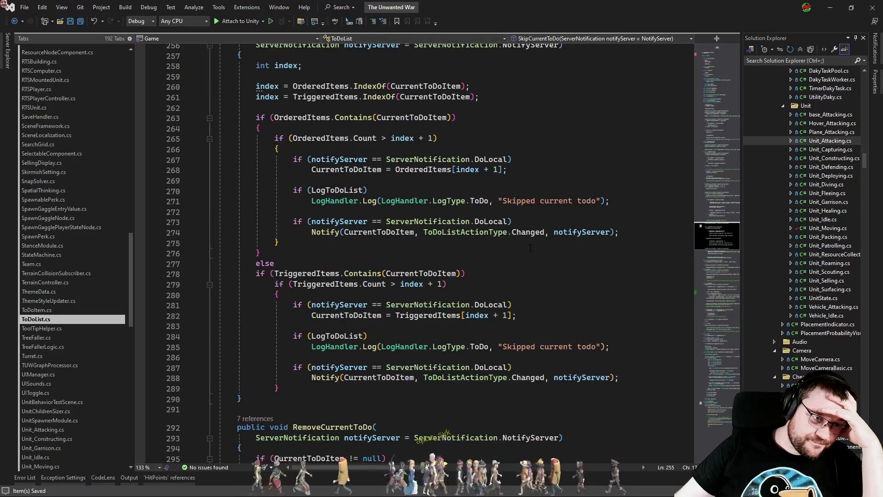
double_click(443, 274)
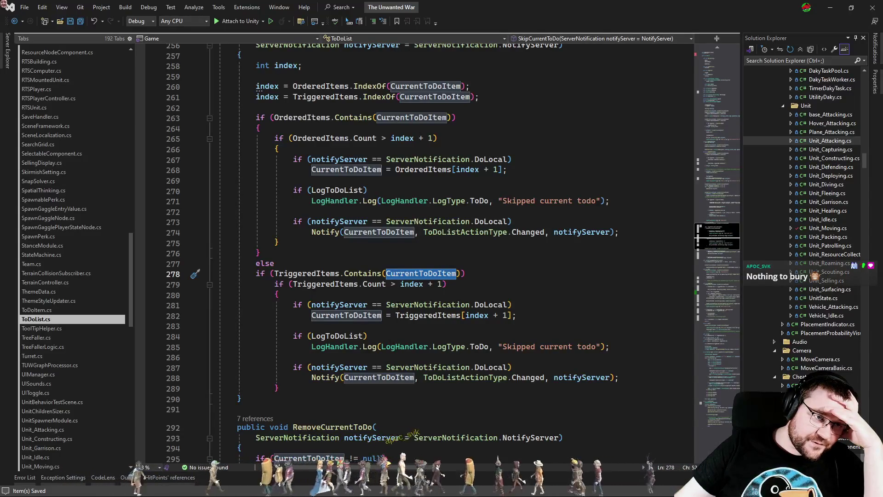
scroll(421, 275, up, 1)
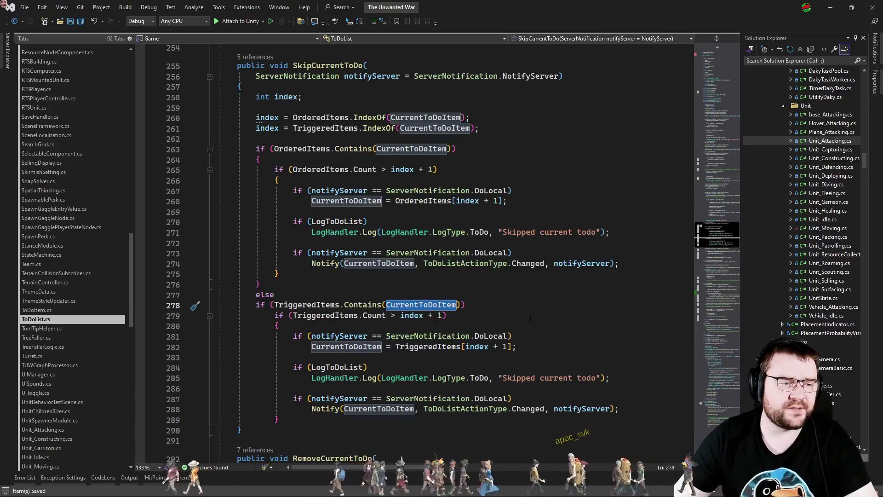
scroll(547, 332, down, 1)
click(447, 263)
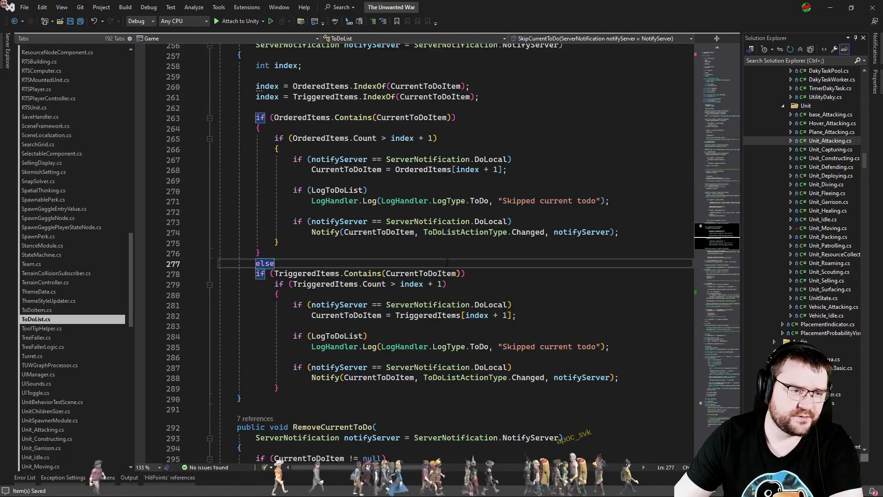
double_click(444, 273)
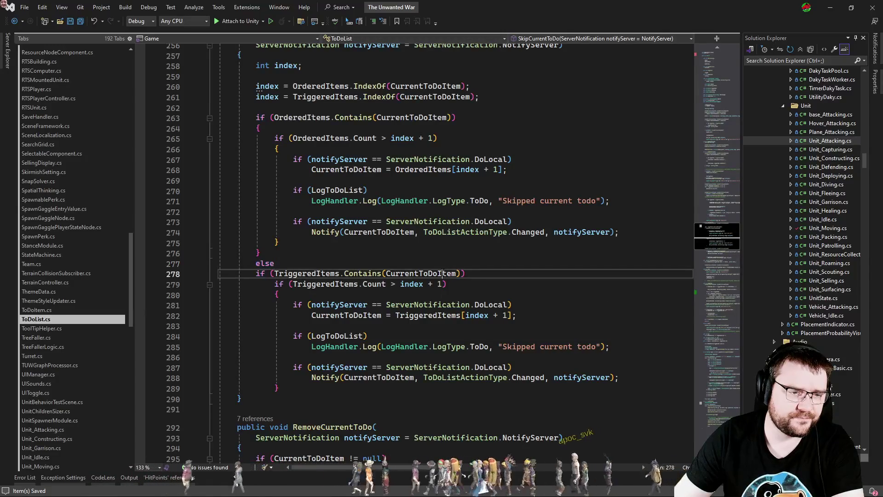
click(480, 274)
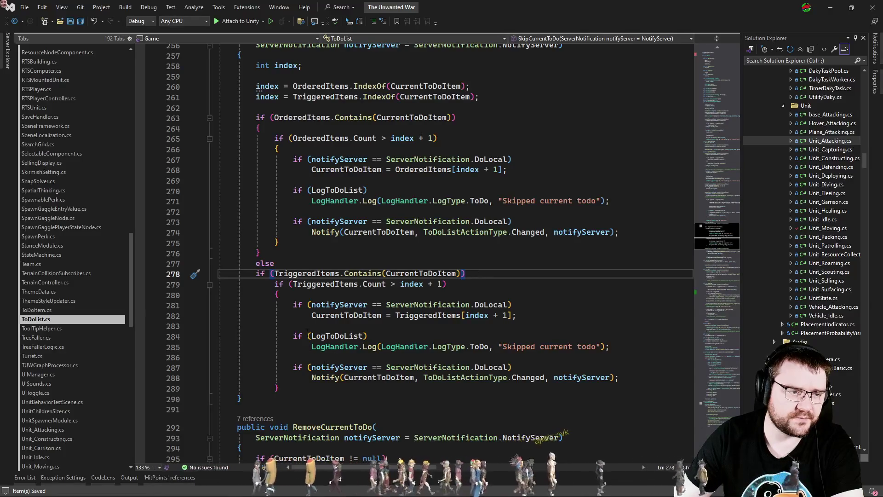
click(311, 244)
Add and remove a blank line after line 275, then open SkipCurrentToDo's Unit_Attacking.cs caller from its references
key(Return)
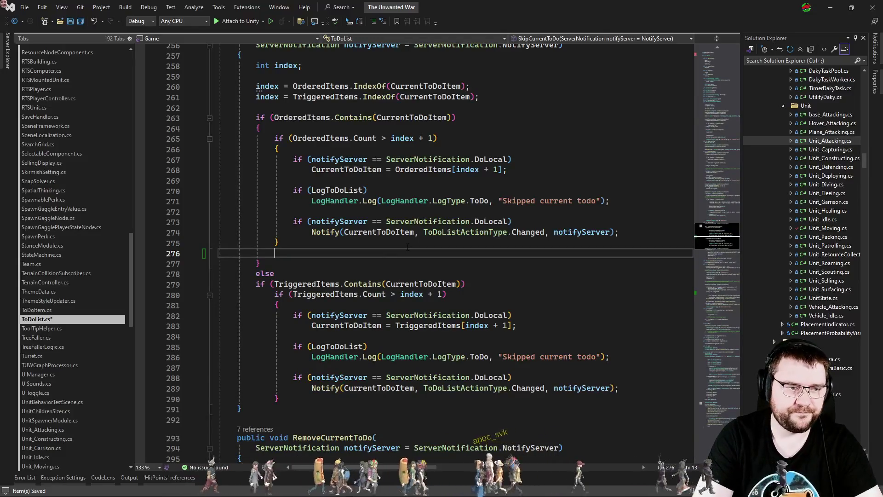
key(Delete)
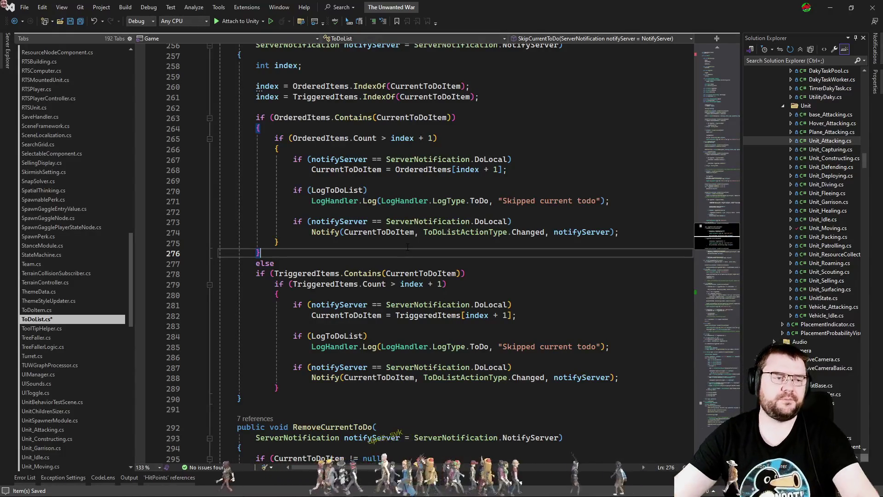
scroll(407, 247, up, 5)
click(255, 182)
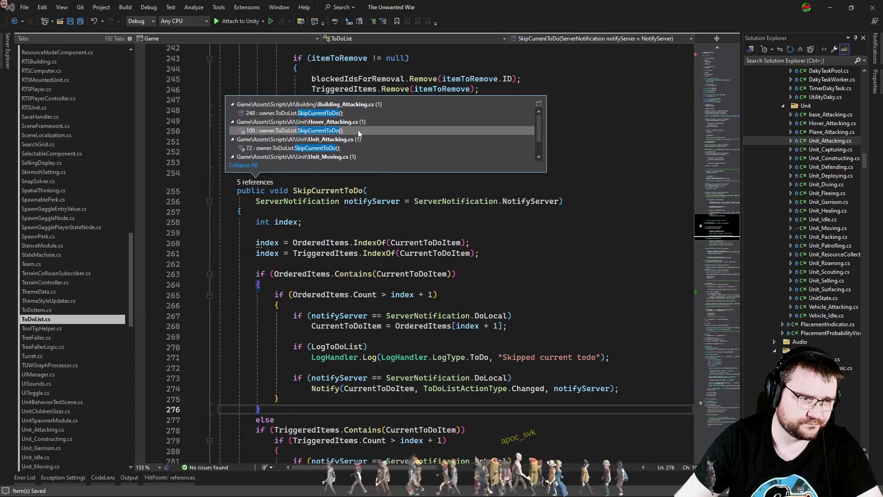
double_click(349, 148)
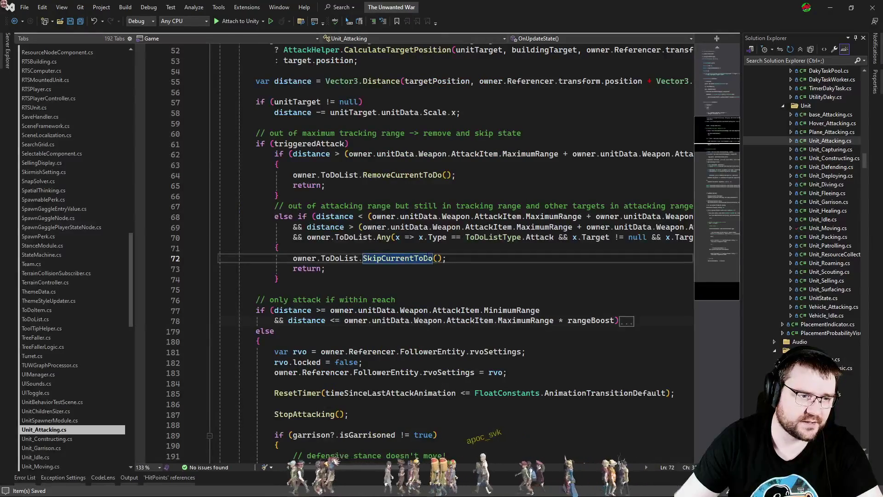